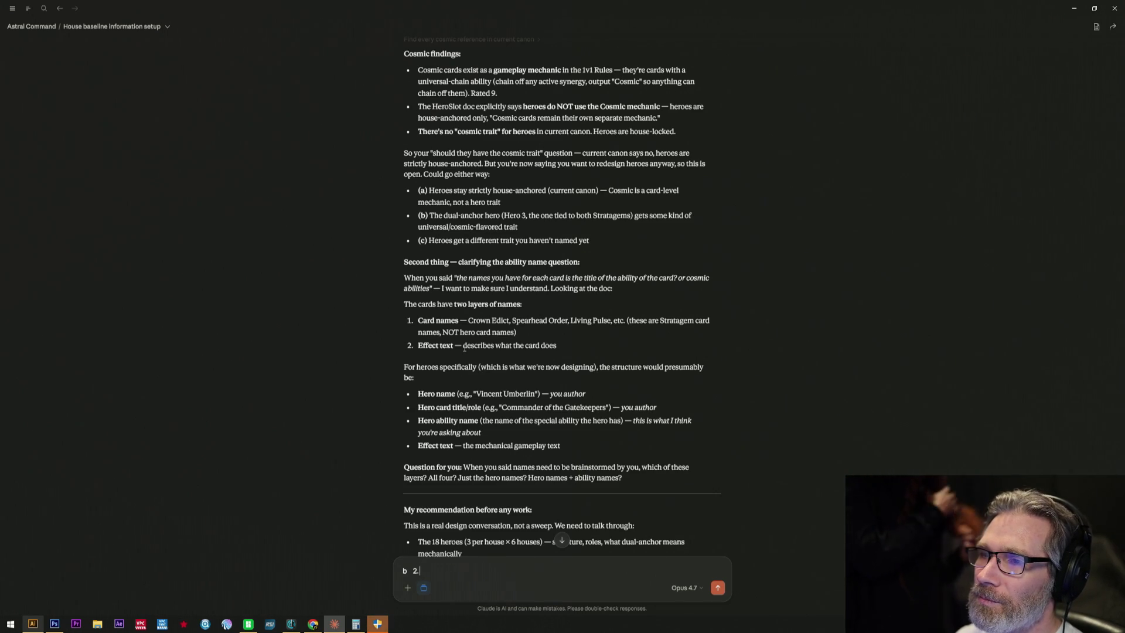
{"action": "type", "text": " Not sire"}
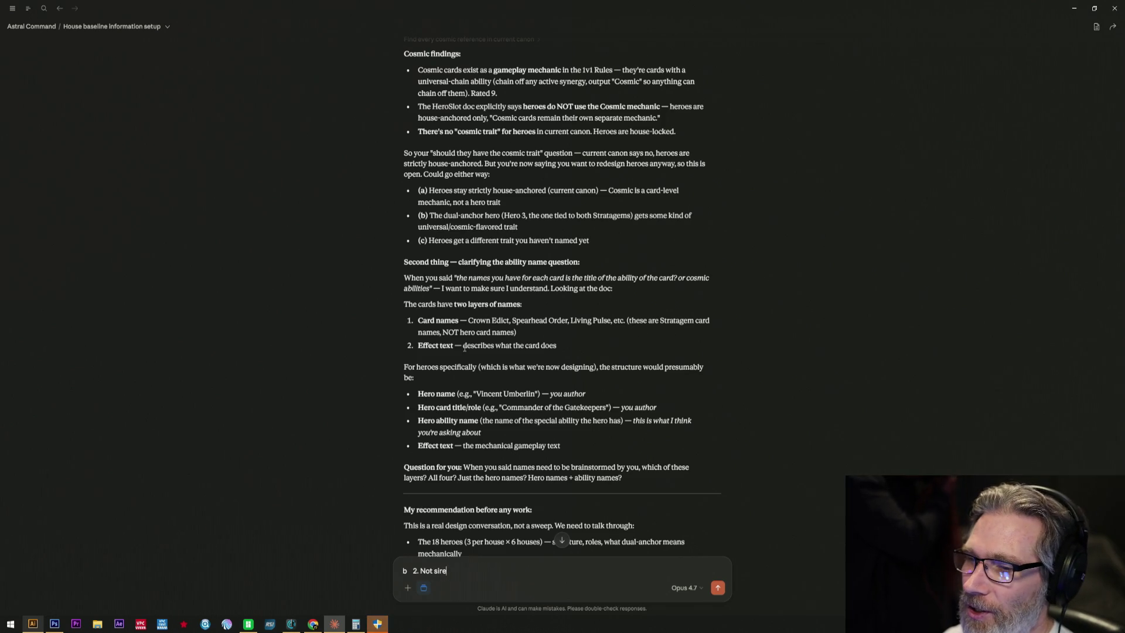
{"action": "type", "text": "ure wa"}
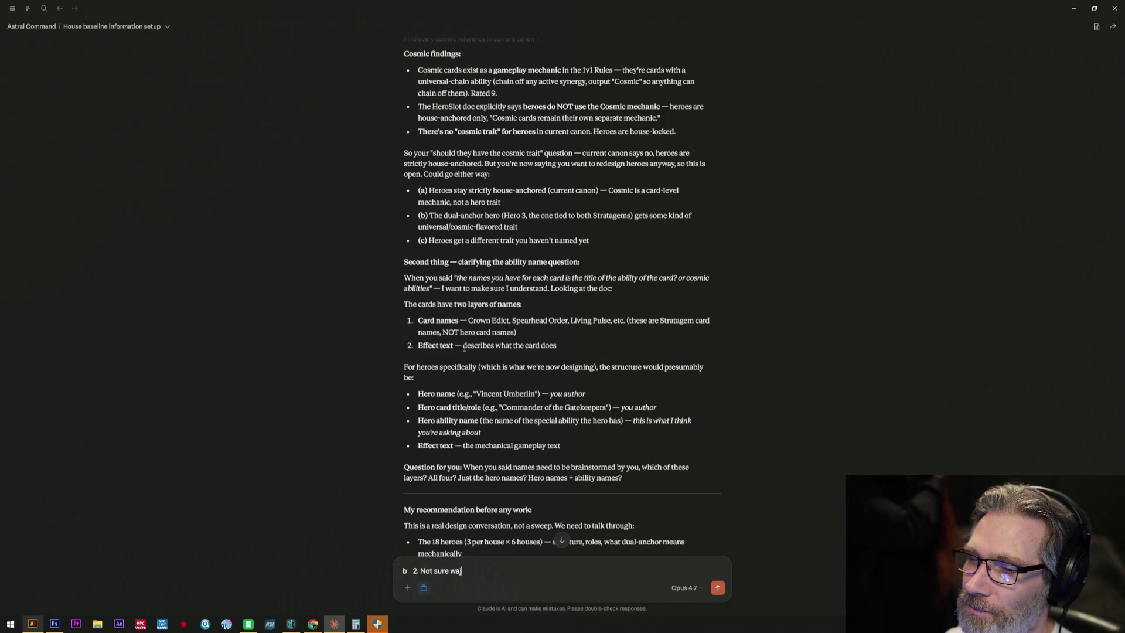
{"action": "key", "text": "BackSpace"}
{"action": "type", "text": "hat to tell"}
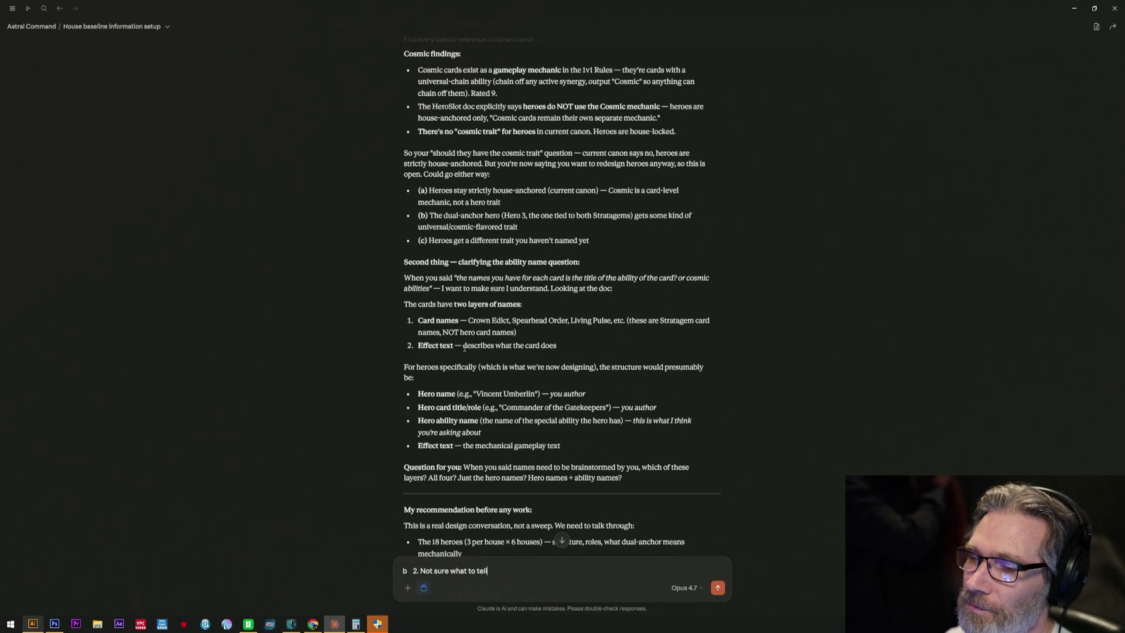
{"action": "type", "text": " you."}
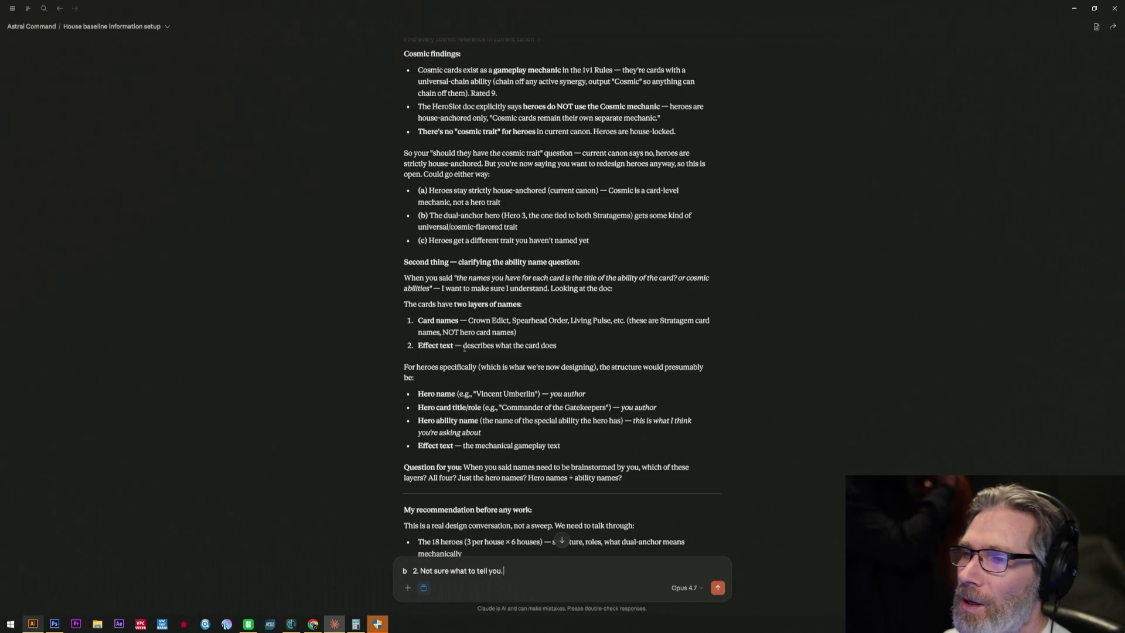
{"action": "scroll", "coordinate": [503, 363], "scroll_direction": "down", "scroll_amount": 2}
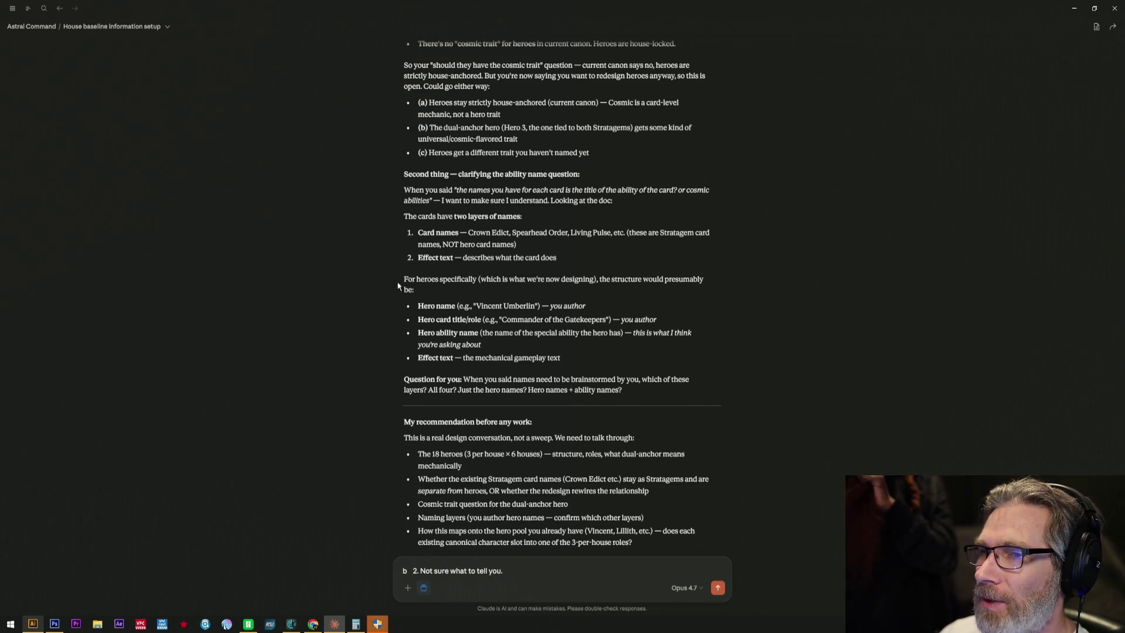
{"action": "left_click_drag", "start_coordinate": [405, 287], "coordinate": [575, 298]}
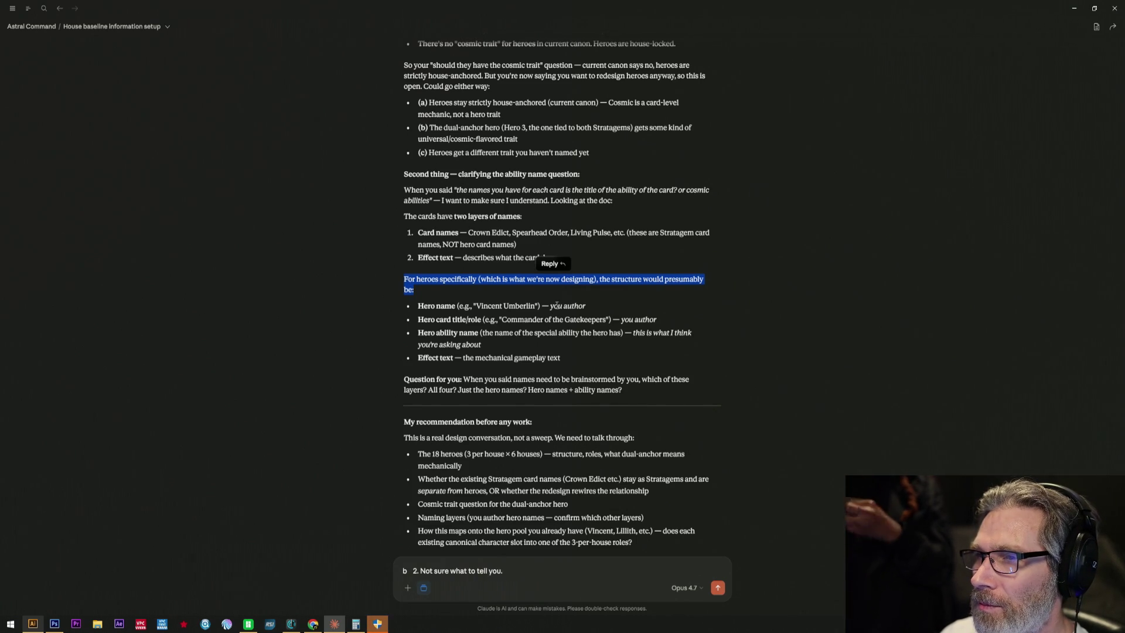
{"action": "left_click_drag", "start_coordinate": [550, 304], "coordinate": [607, 306]}
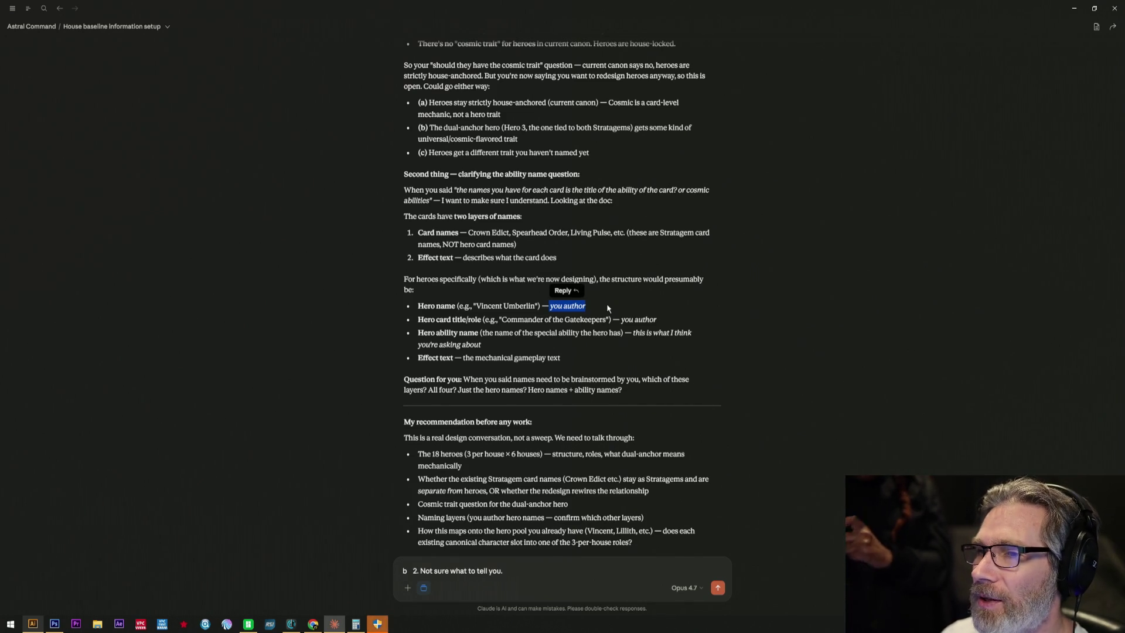
{"action": "left_click", "coordinate": [557, 562]}
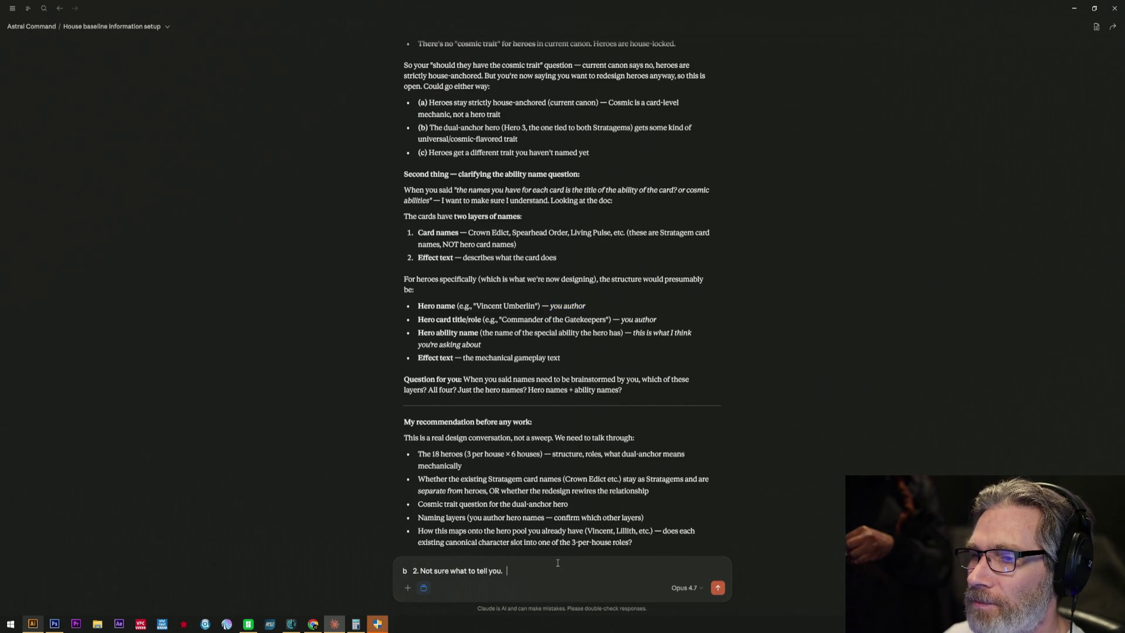
- Replace point 2's unsure wording with 'hero names will come from the lore stories, the best of the best'
{"action": "key", "text": "BackSpace"}
{"action": "key", "text": "BackSpace"}
{"action": "key", "text": "BackSpace"}
{"action": "key", "text": "BackSpace"}
{"action": "key", "text": "BackSpace"}
{"action": "key", "text": "BackSpace"}
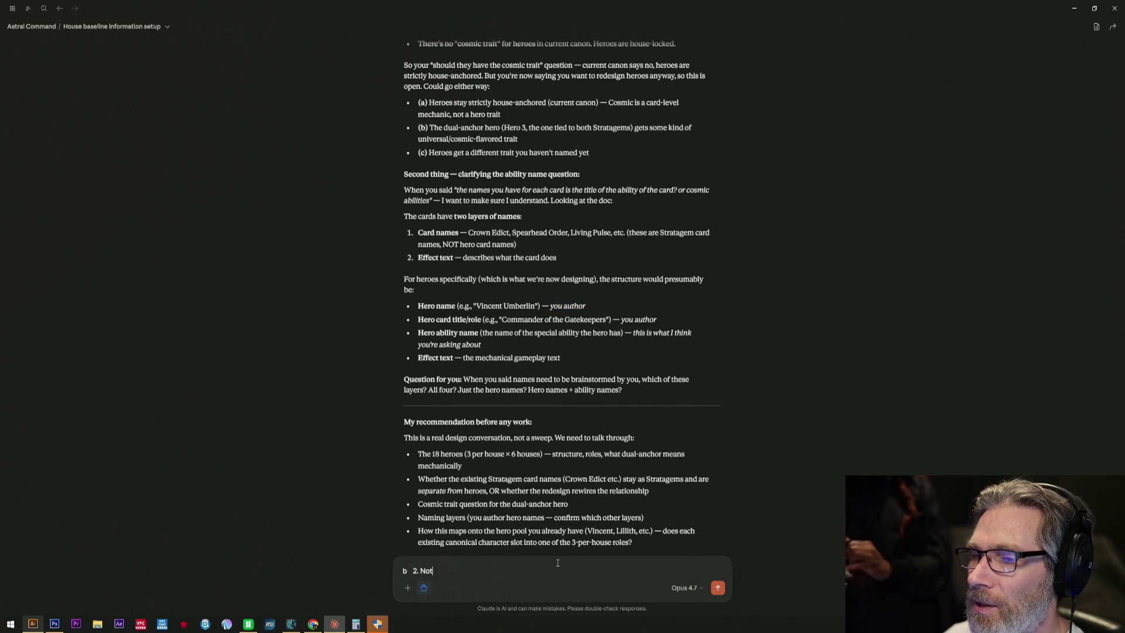
{"action": "key", "text": "BackSpace"}
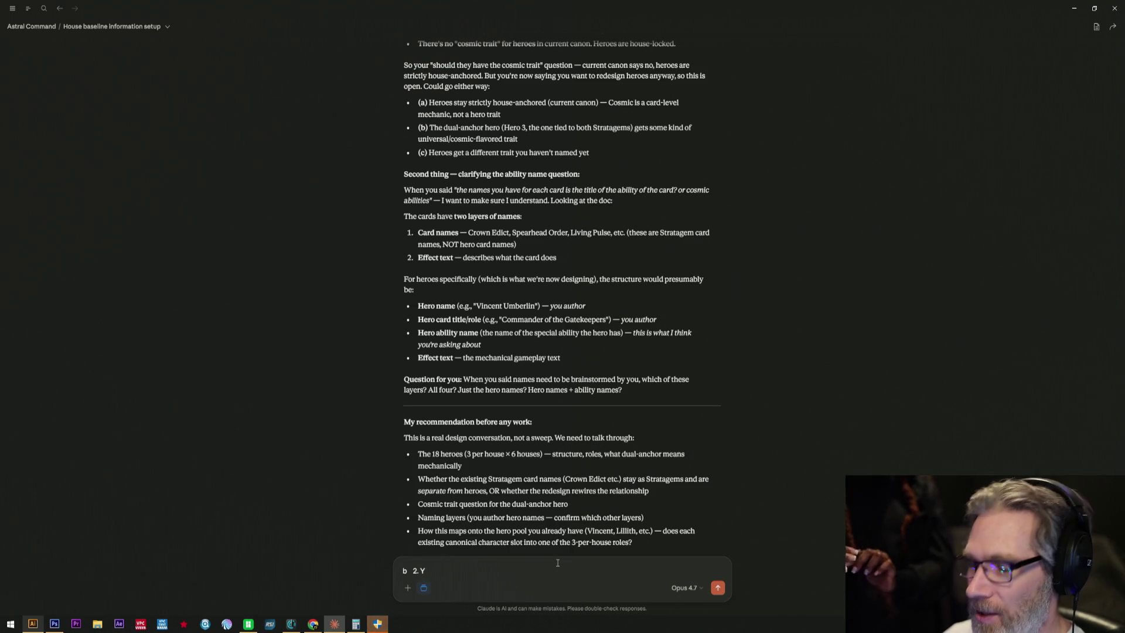
{"action": "type", "text": "H"}
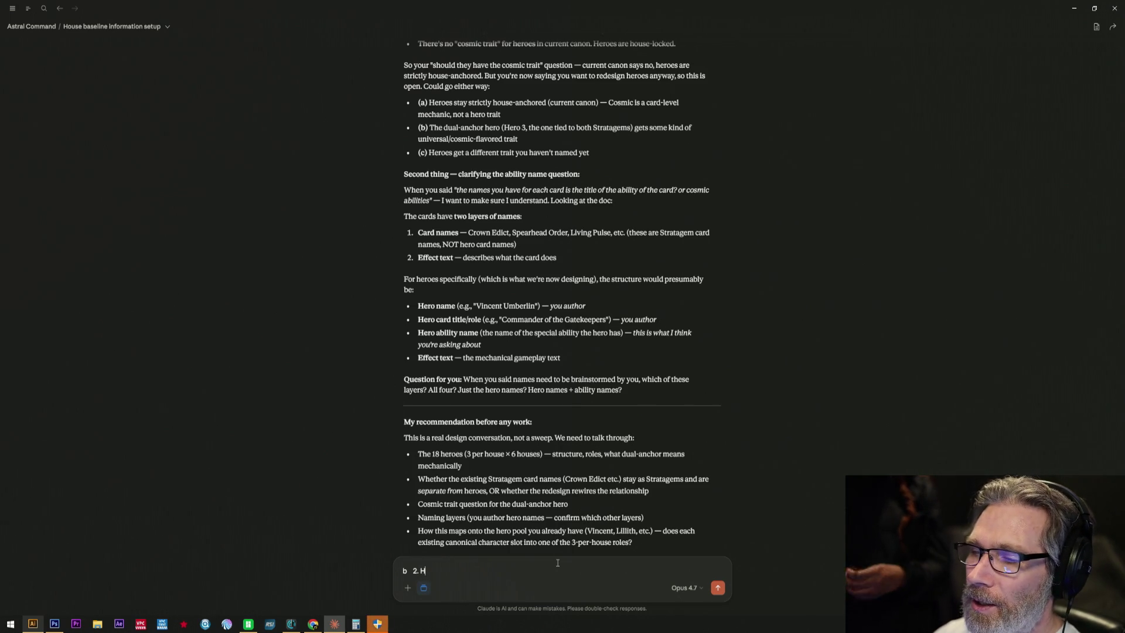
{"action": "type", "text": "ero na"}
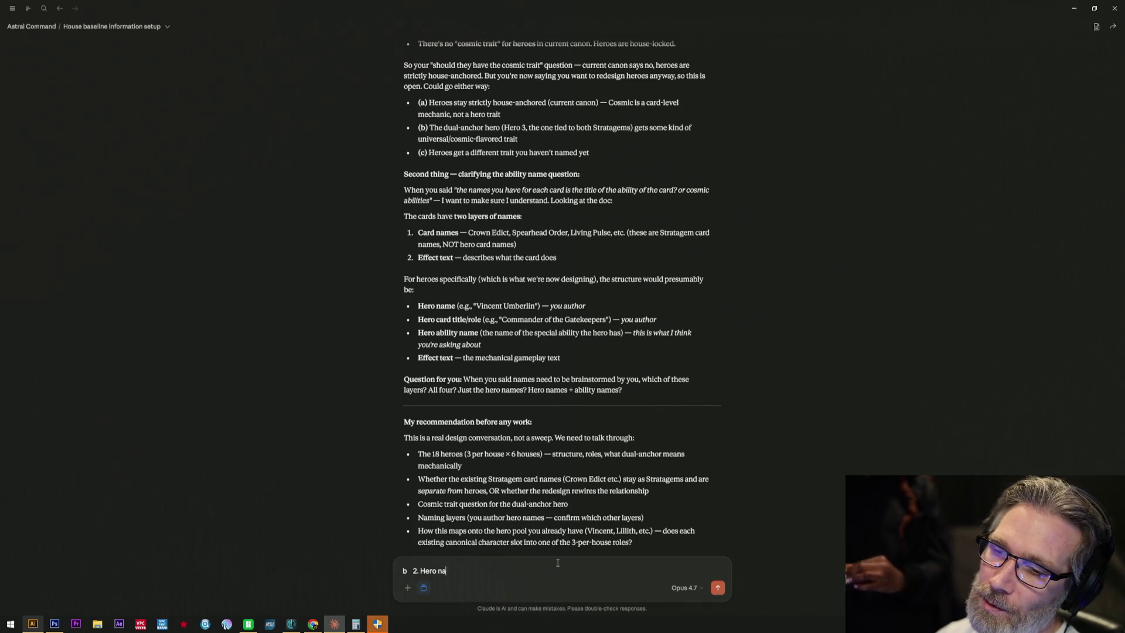
{"action": "type", "text": "me will be from the "}
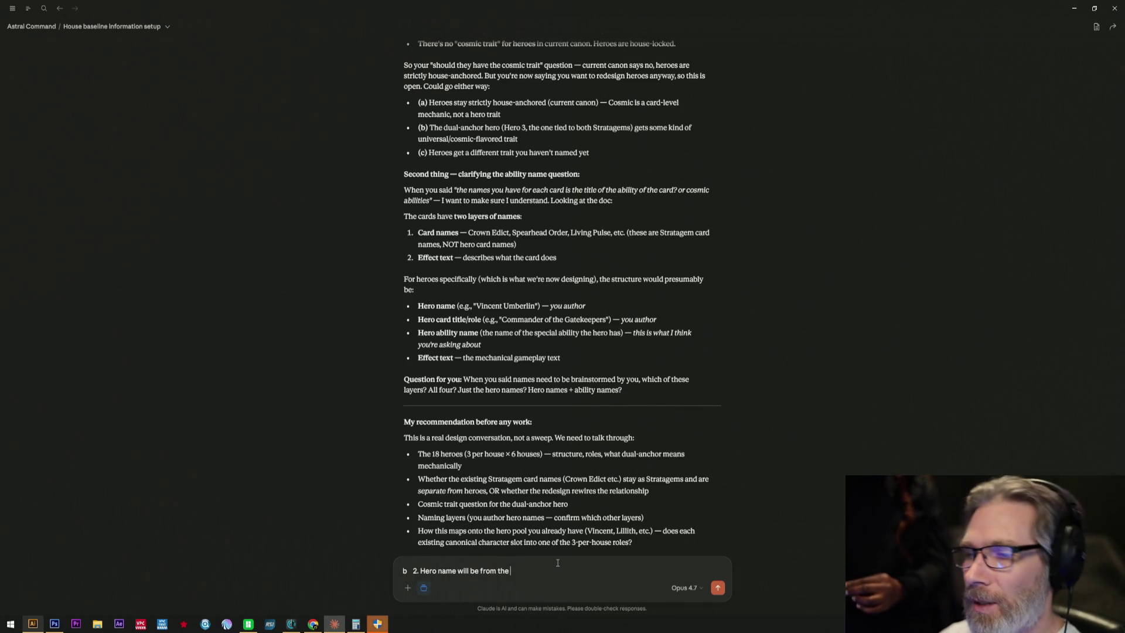
{"action": "type", "text": "lore"}
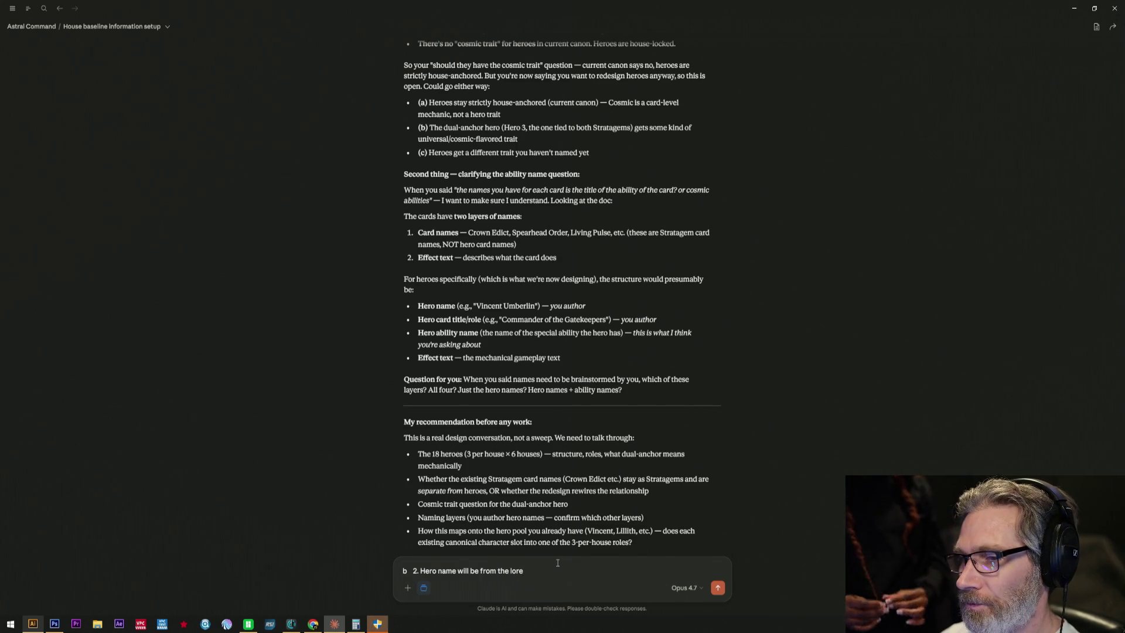
{"action": "type", "text": " stories."}
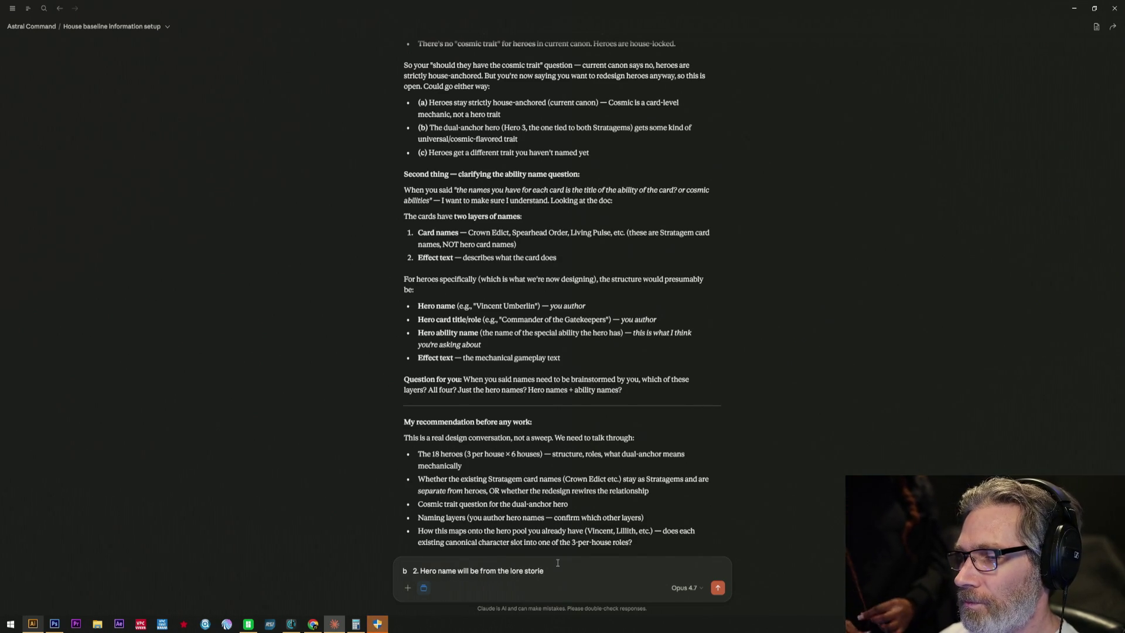
{"action": "type", "text": " Best of the best stories. Pro"}
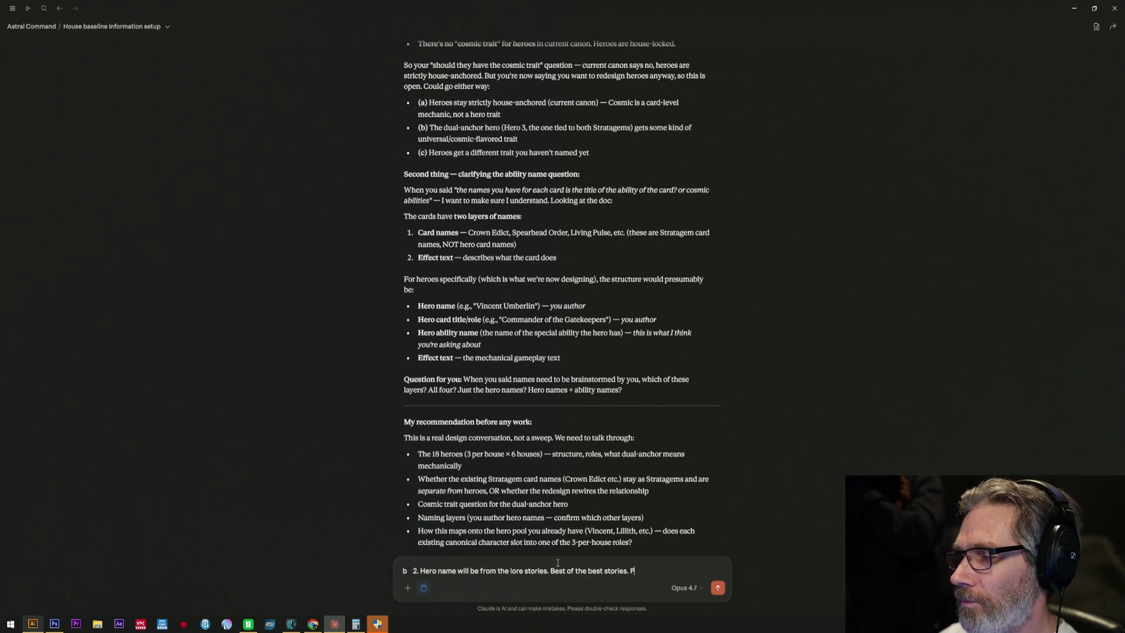
{"action": "type", "text": "ba"}
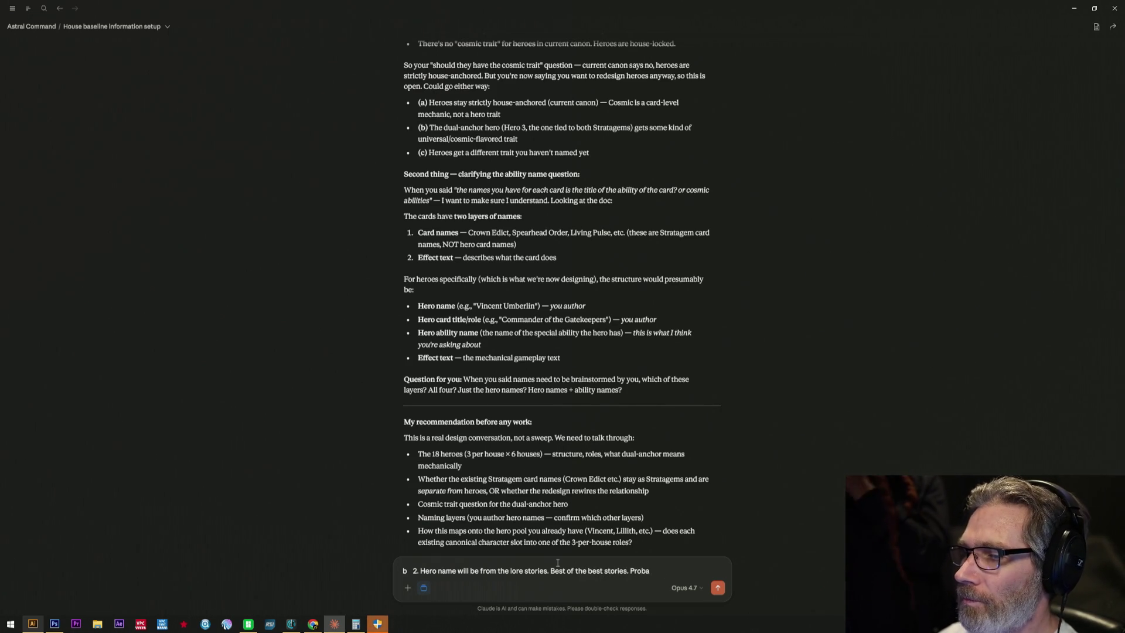
{"action": "type", "text": "ly f"}
{"action": "key", "text": "BackSpace"}
{"action": "key", "text": "BackSpace"}
{"action": "key", "text": "BackSpace"}
{"action": "type", "text": "bly"}
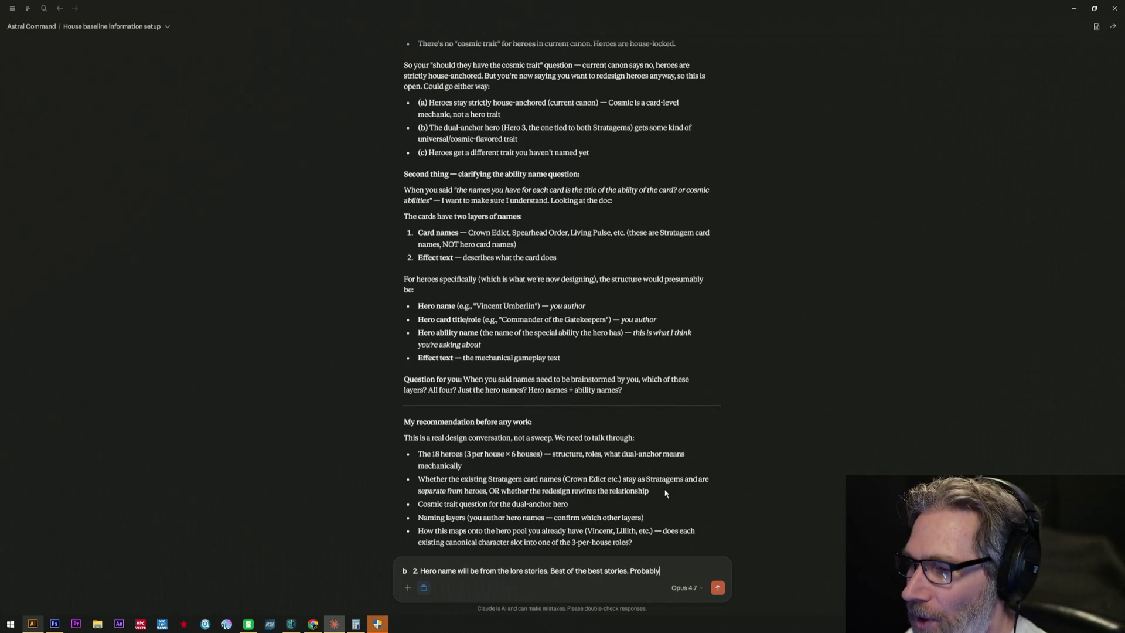
{"action": "type", "text": "1 from each fam"}
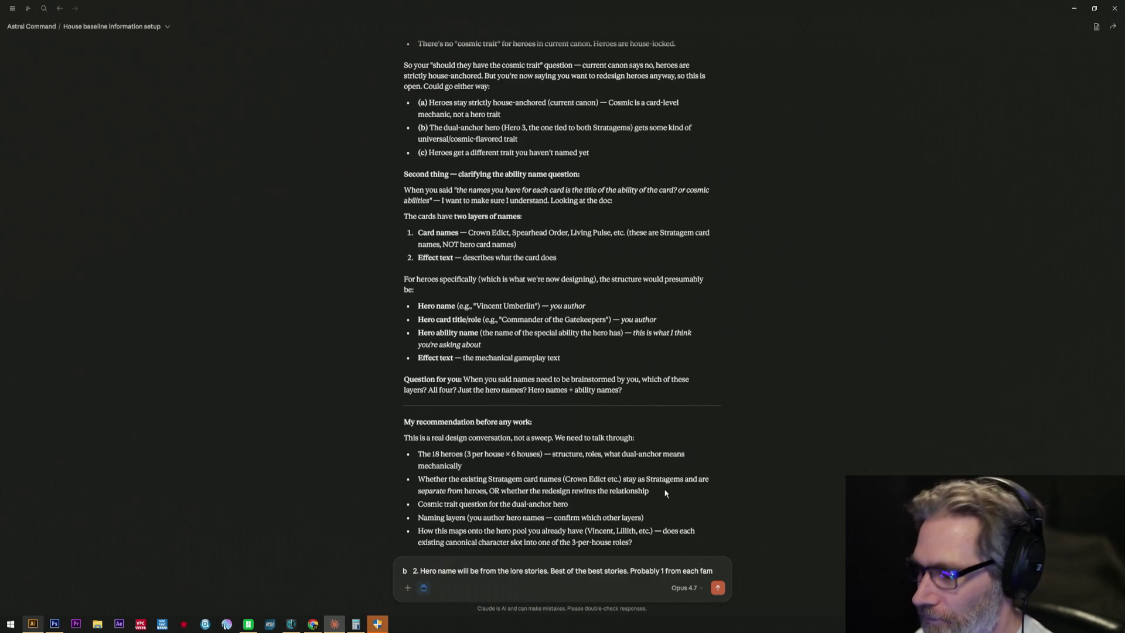
{"action": "type", "text": "ily name."}
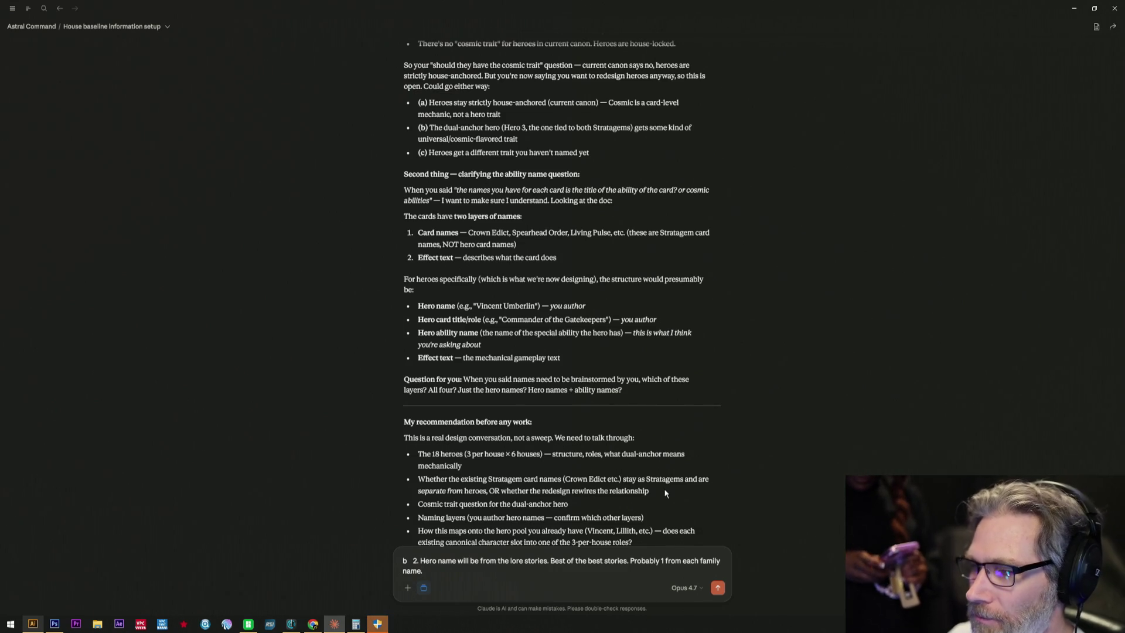
{"action": "type", "text": "mayb"}
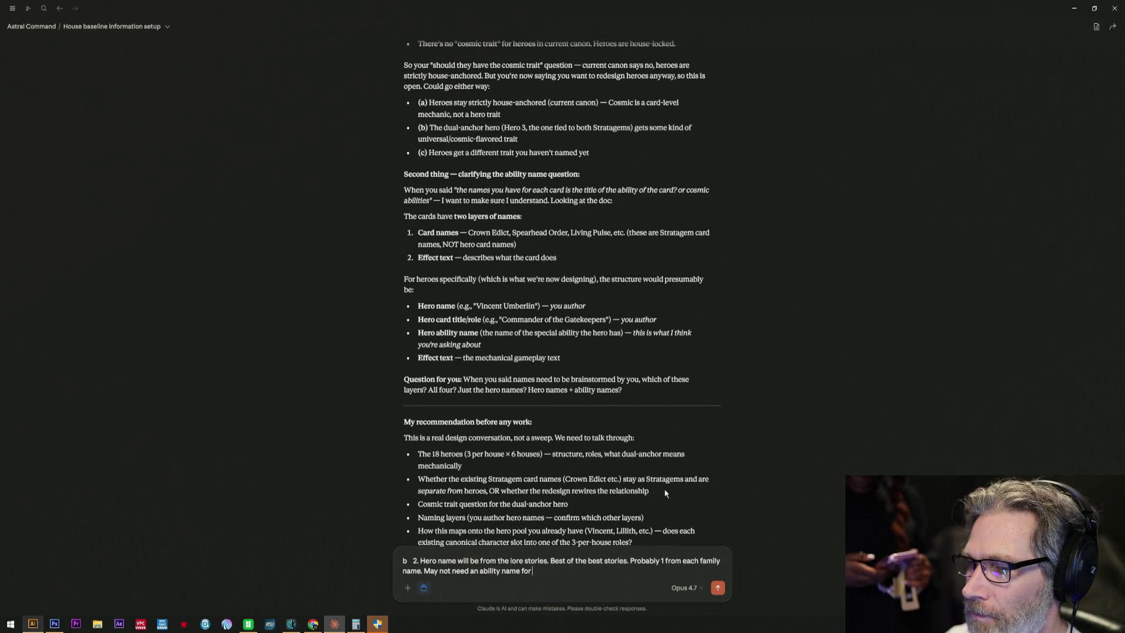
{"action": "type", "text": "e"}
{"action": "type", "text": "et."}
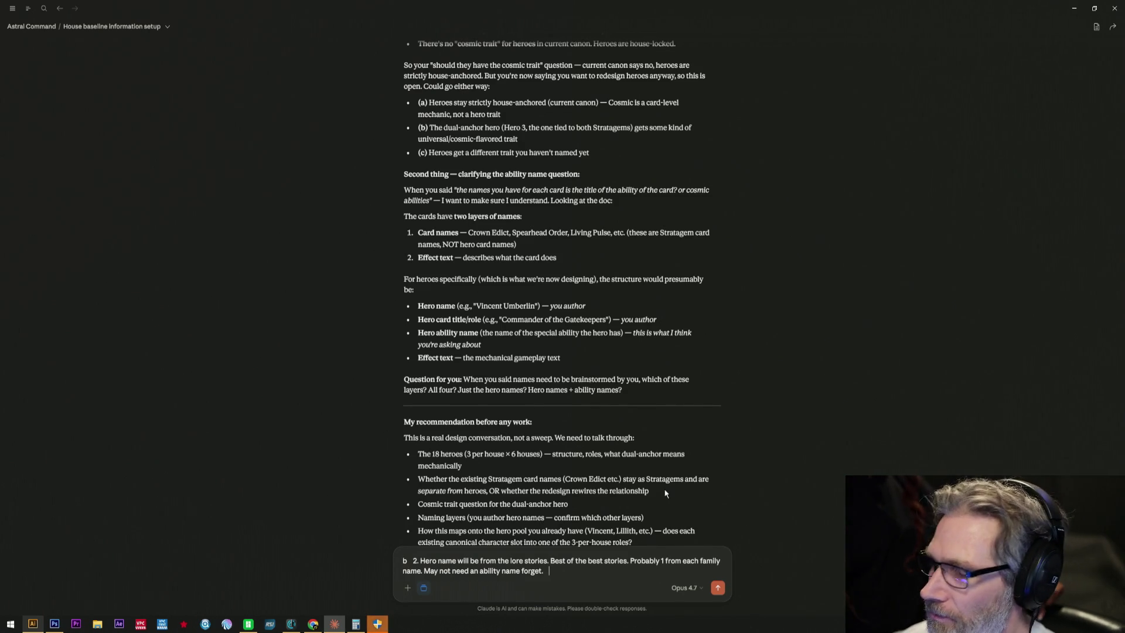
{"action": "type", "text": "Then"}
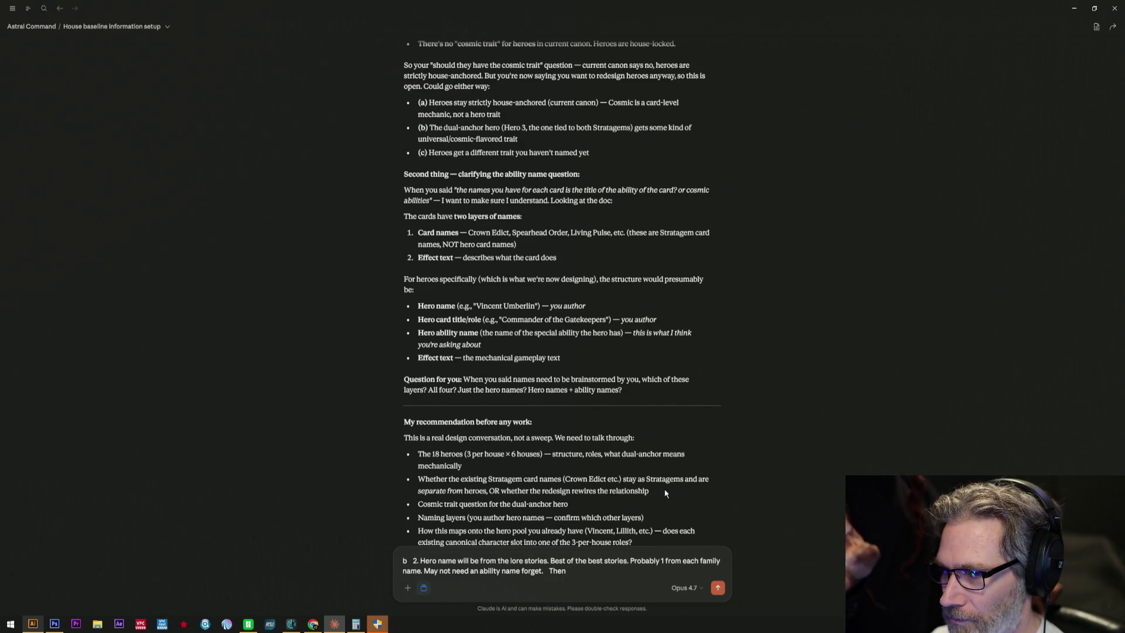
{"action": "type", "text": " pos"}
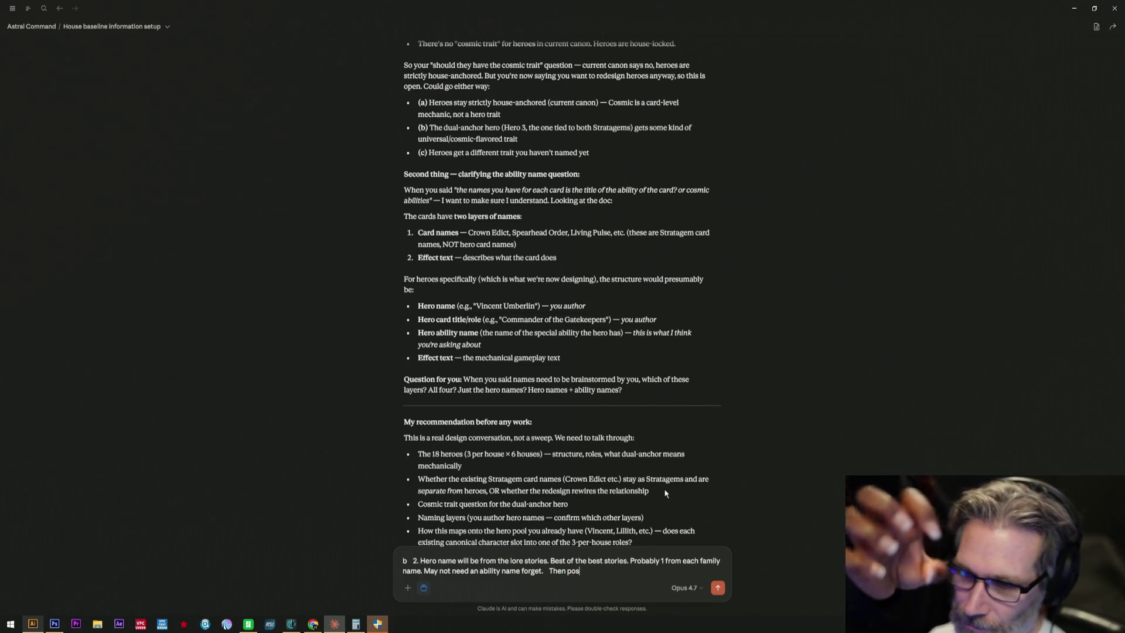
{"action": "type", "text": "sibl"}
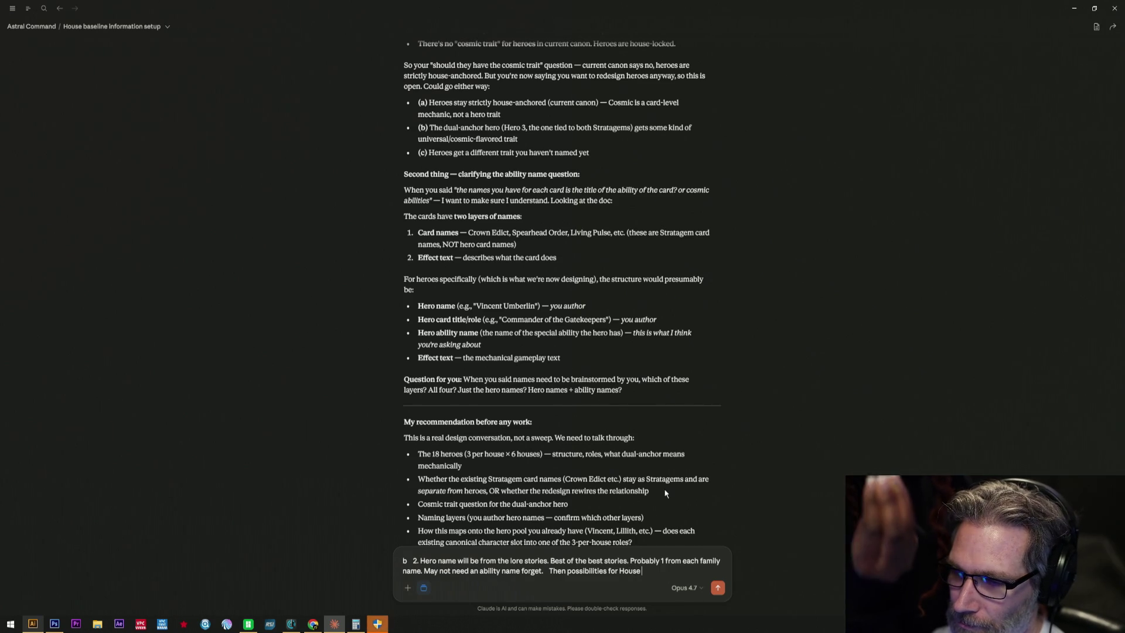
{"action": "type", "text": "A"}
- Add 'Then possibilities from the House Vocab doc if you have it.' to the draft, fixing typos along the way
{"action": "key", "text": "BackSpace"}
{"action": "key", "text": "BackSpace"}
{"action": "key", "text": "BackSpace"}
{"action": "key", "text": "BackSpace"}
{"action": "key", "text": "BackSpace"}
{"action": "key", "text": "BackSpace"}
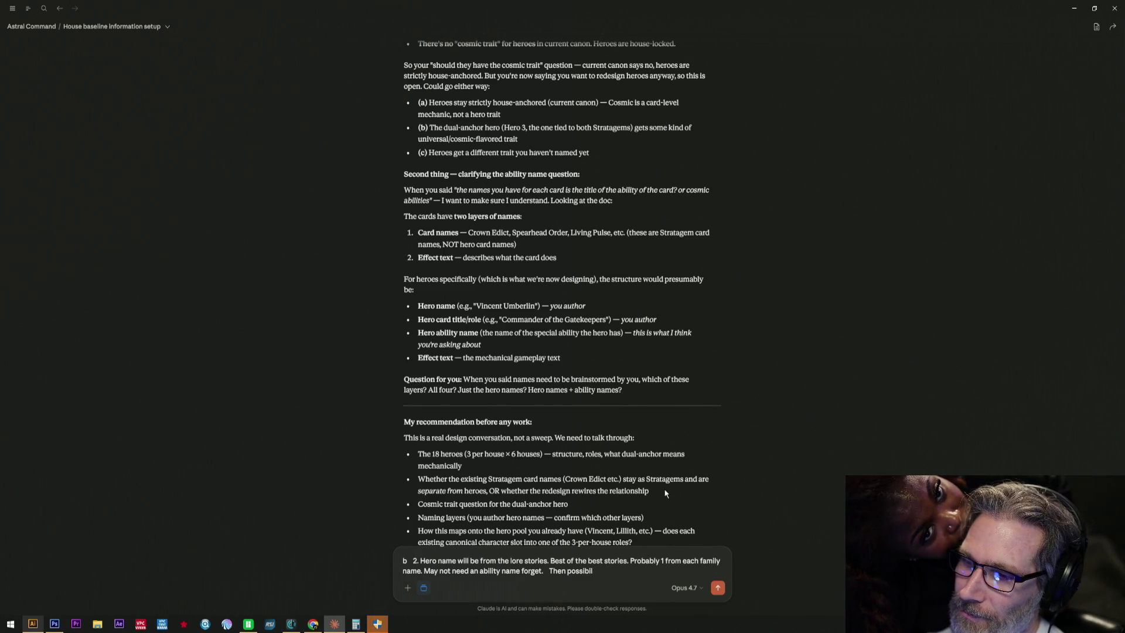
{"action": "type", "text": "it"}
{"action": "key", "text": "BackSpace"}
{"action": "key", "text": "BackSpace"}
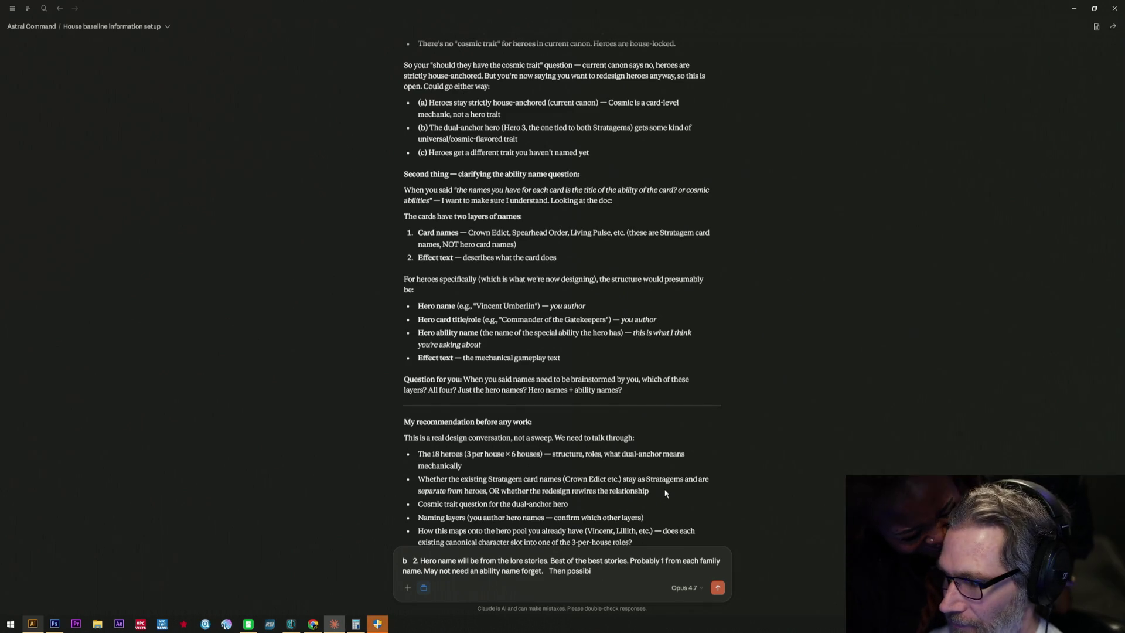
{"action": "type", "text": "lites,"}
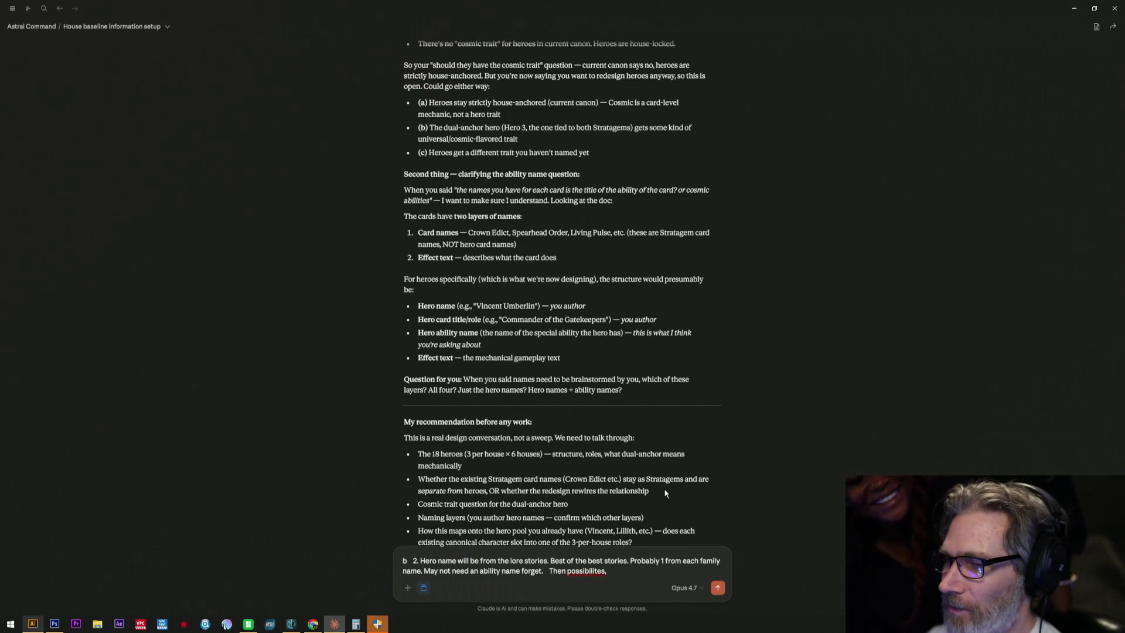
{"action": "key", "text": "BackSpace"}
{"action": "key", "text": "BackSpace"}
{"action": "key", "text": "BackSpace"}
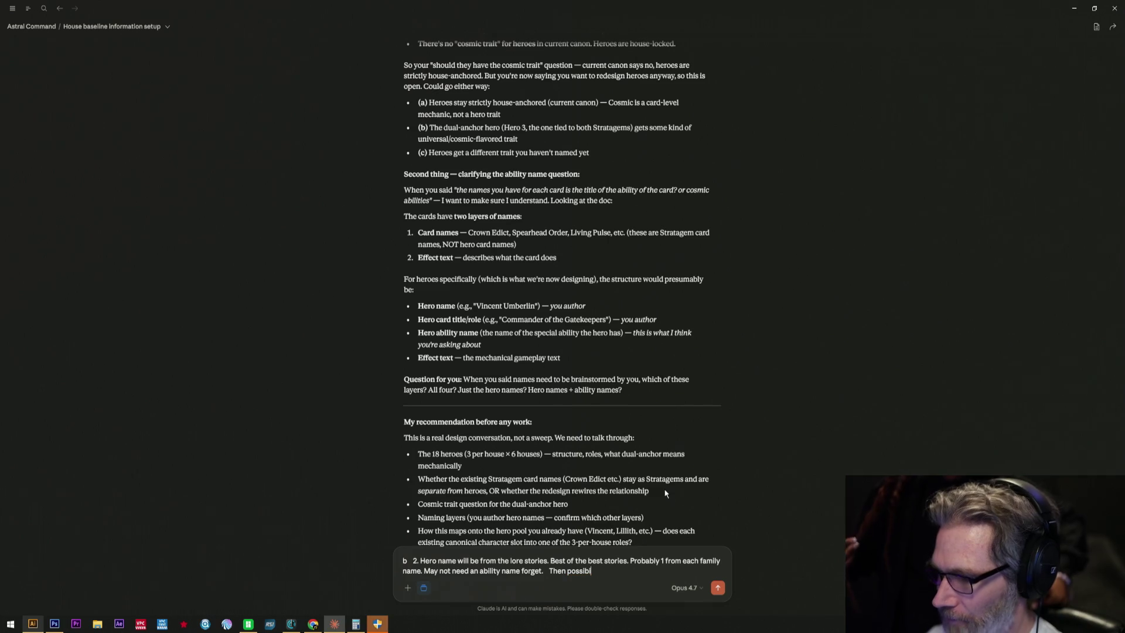
{"action": "type", "text": "ilities f"}
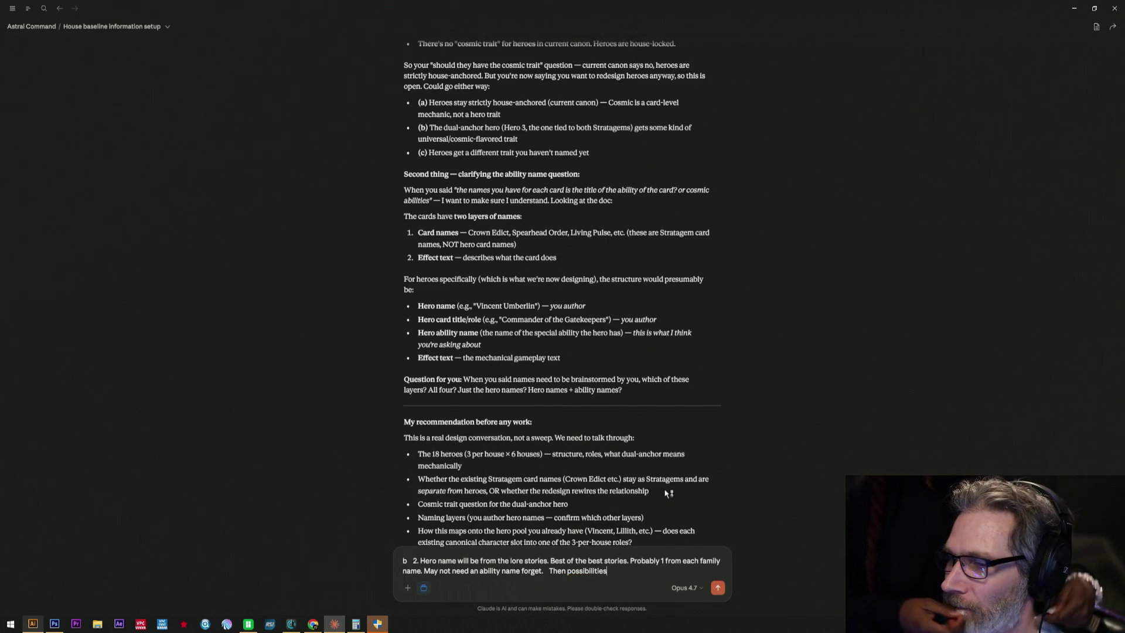
{"action": "type", "text": "rom the H"}
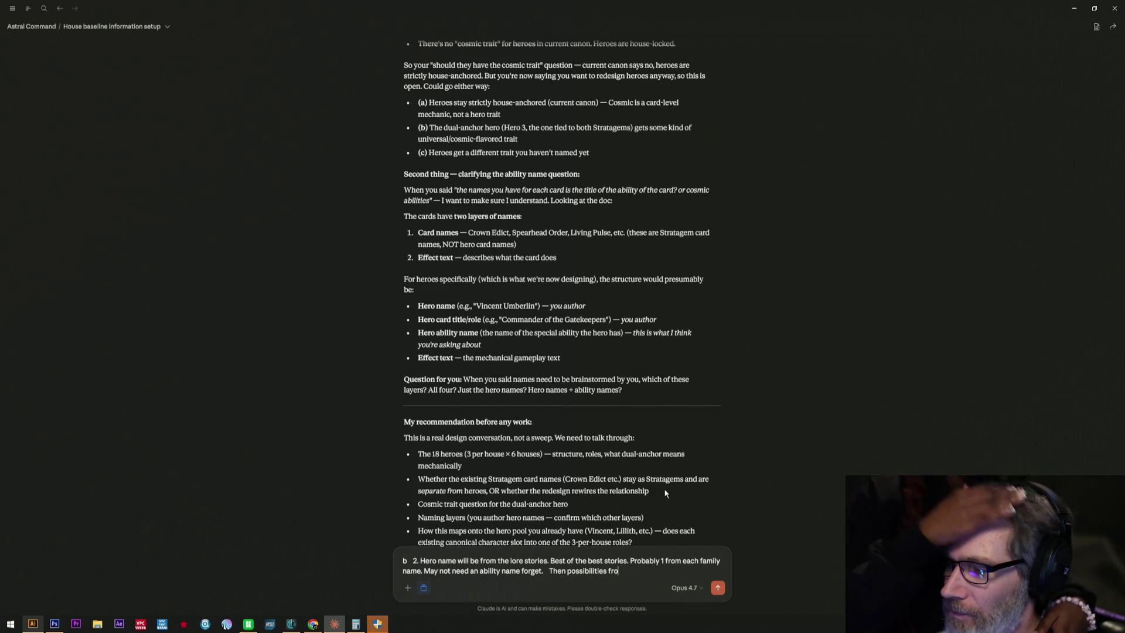
{"action": "type", "text": "ouse Vo"}
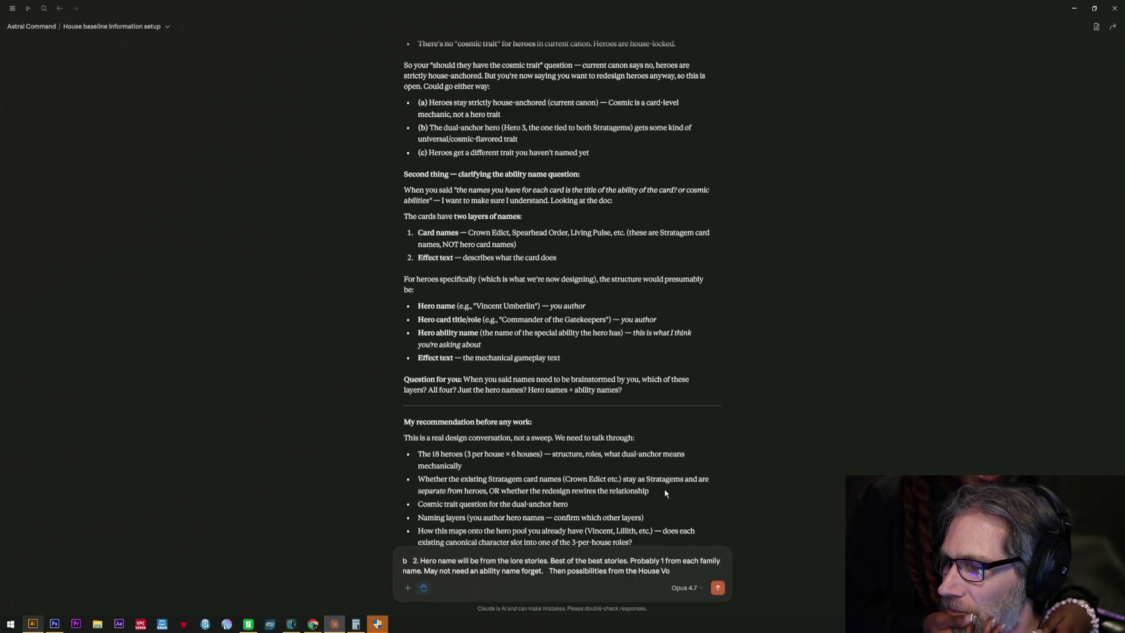
{"action": "type", "text": "cab"}
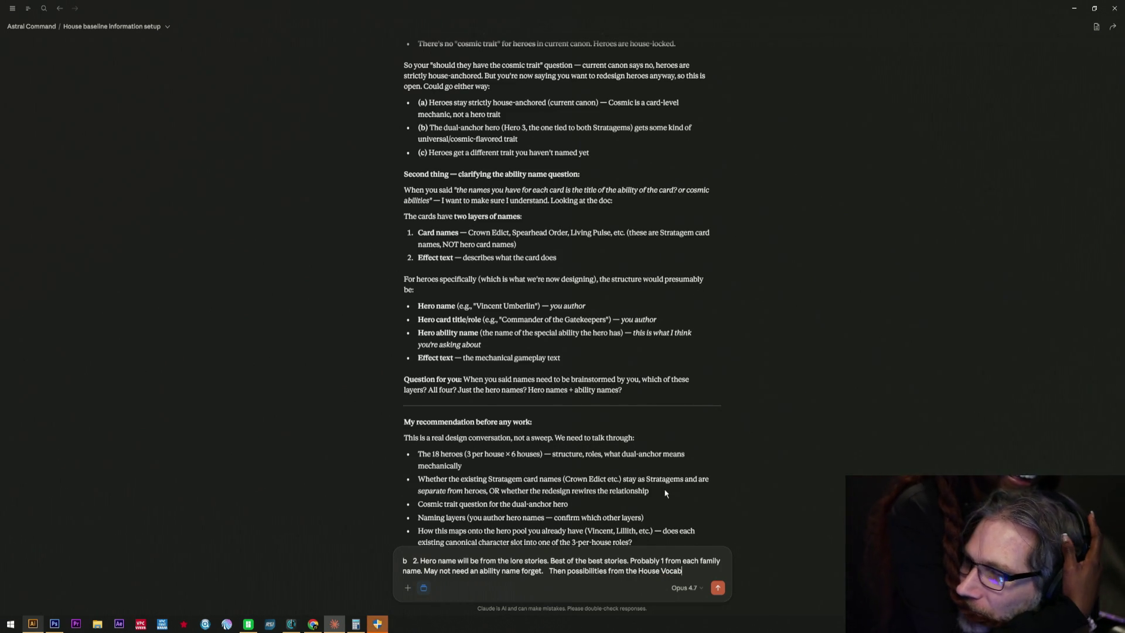
{"action": "type", "text": "u"}
{"action": "key", "text": "BackSpace"}
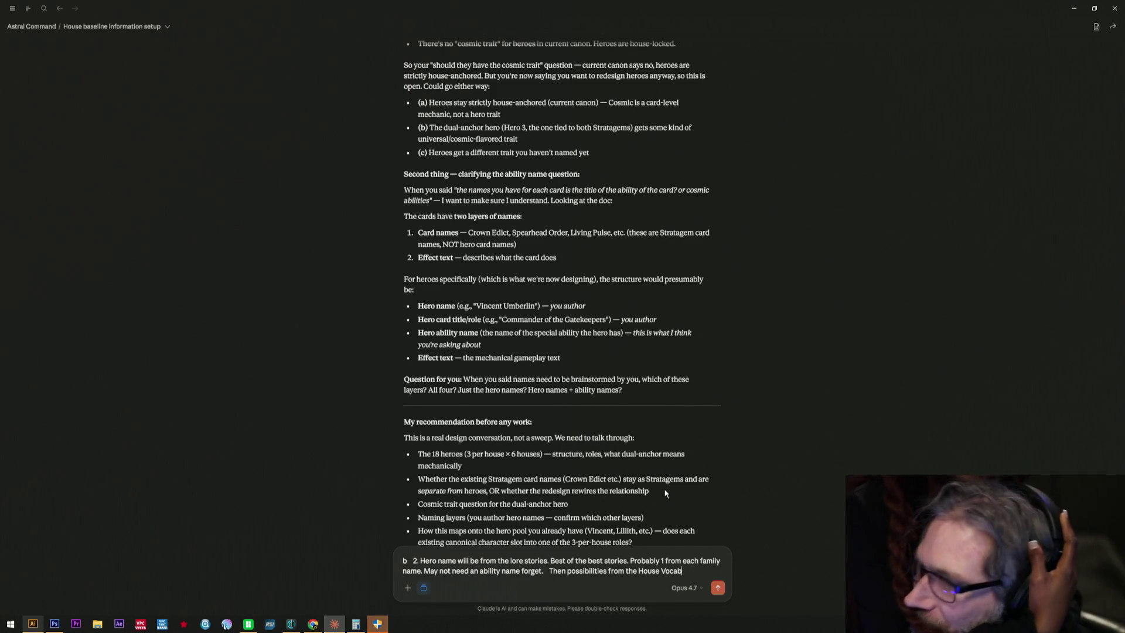
{"action": "type", "text": "ary"}
{"action": "key", "text": "BackSpace"}
{"action": "key", "text": "BackSpace"}
{"action": "key", "text": "BackSpace"}
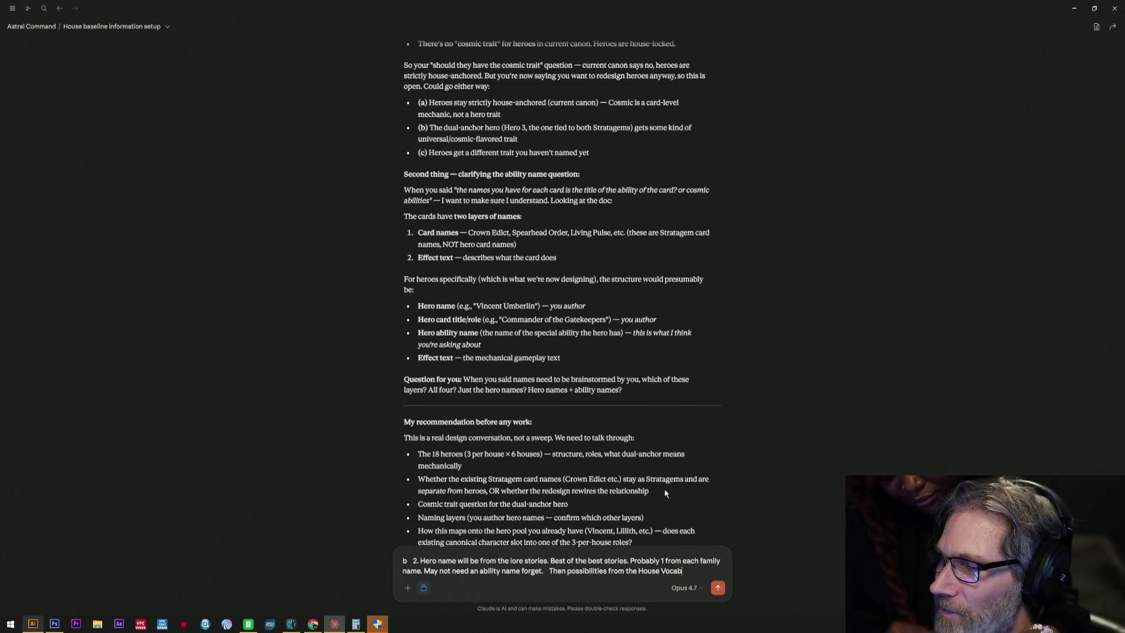
{"action": "type", "text": "b"}
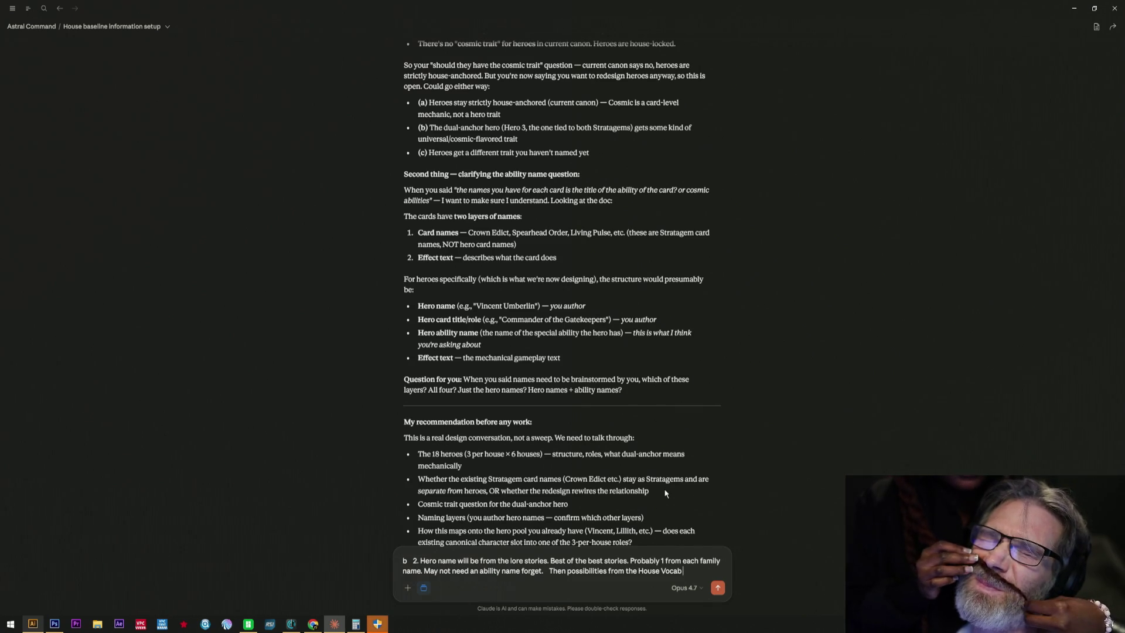
{"action": "key", "text": "BackSpace"}
{"action": "key", "text": "BackSpace"}
{"action": "type", "text": "oc. If yu"}
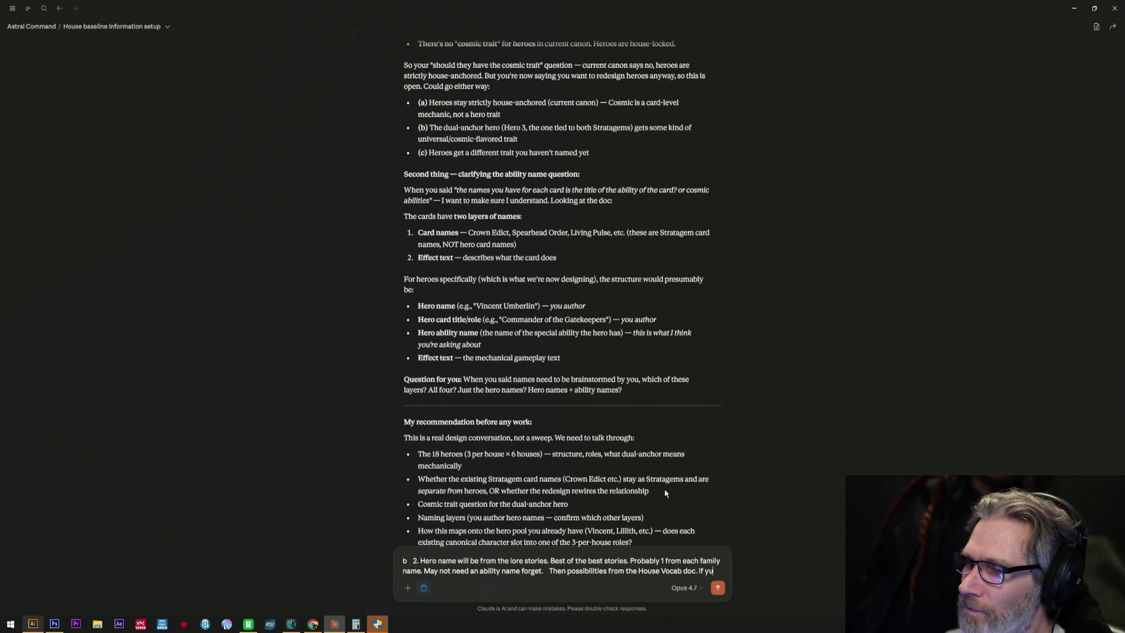
{"action": "key", "text": "BackSpace"}
{"action": "key", "text": "BackSpace"}
{"action": "key", "text": "BackSpace"}
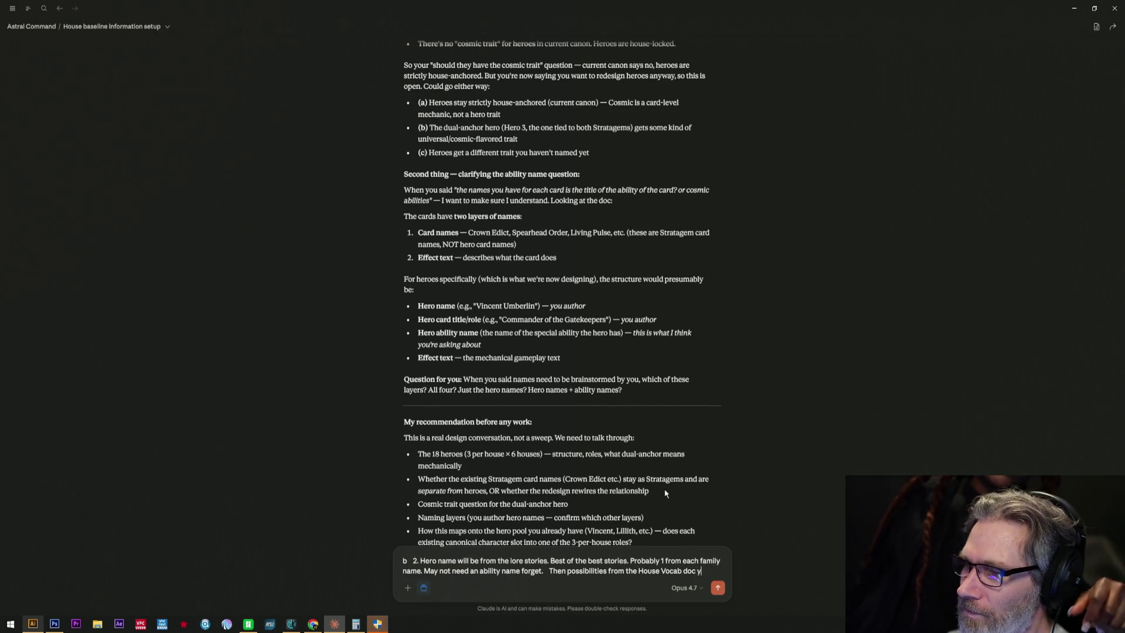
{"action": "type", "text": "if you have it."}
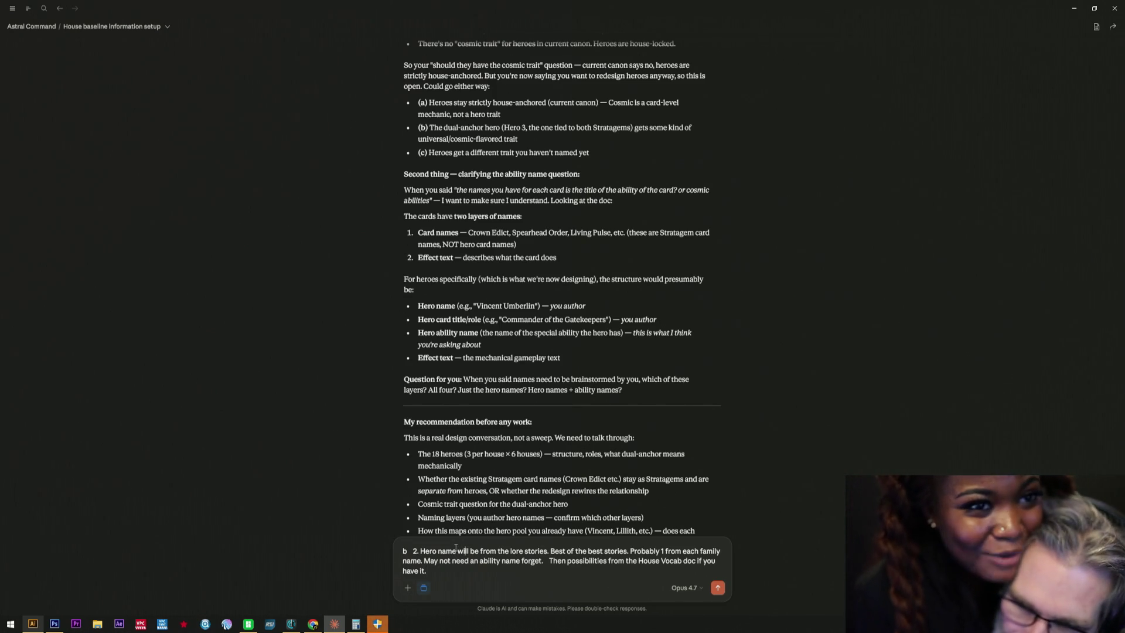
- Insert 'names list' after 'family' in the draft, then return the cursor to the end of the reply
{"action": "key", "text": "Right"}
{"action": "key", "text": "Right"}
{"action": "key", "text": "Right"}
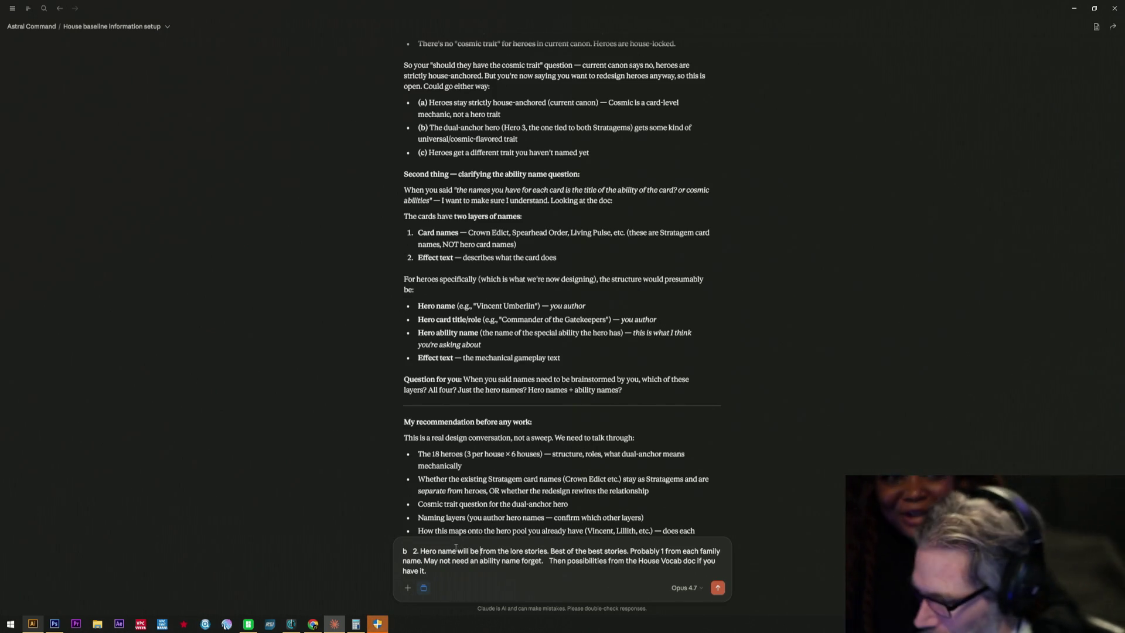
{"action": "type", "text": "fam"}
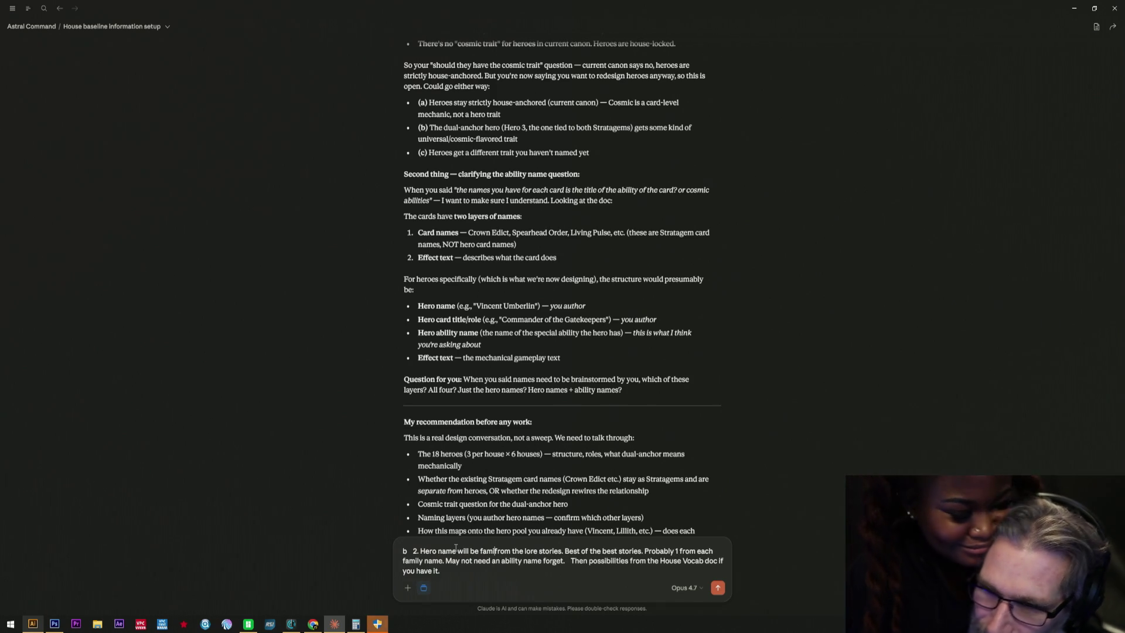
{"action": "type", "text": "ily"}
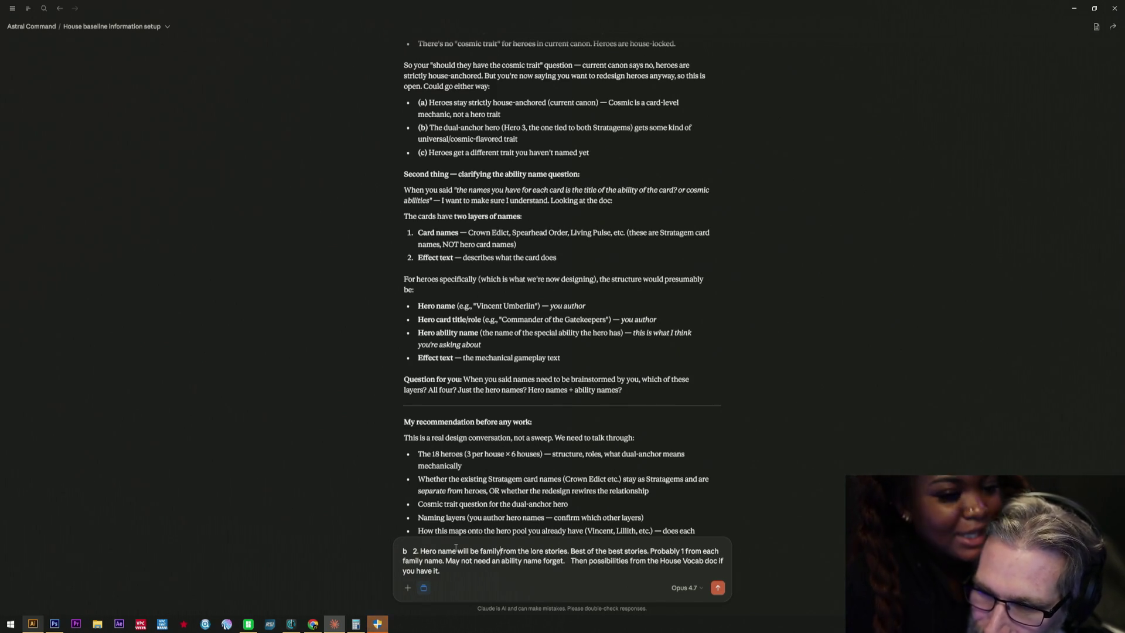
{"action": "type", "text": " names"}
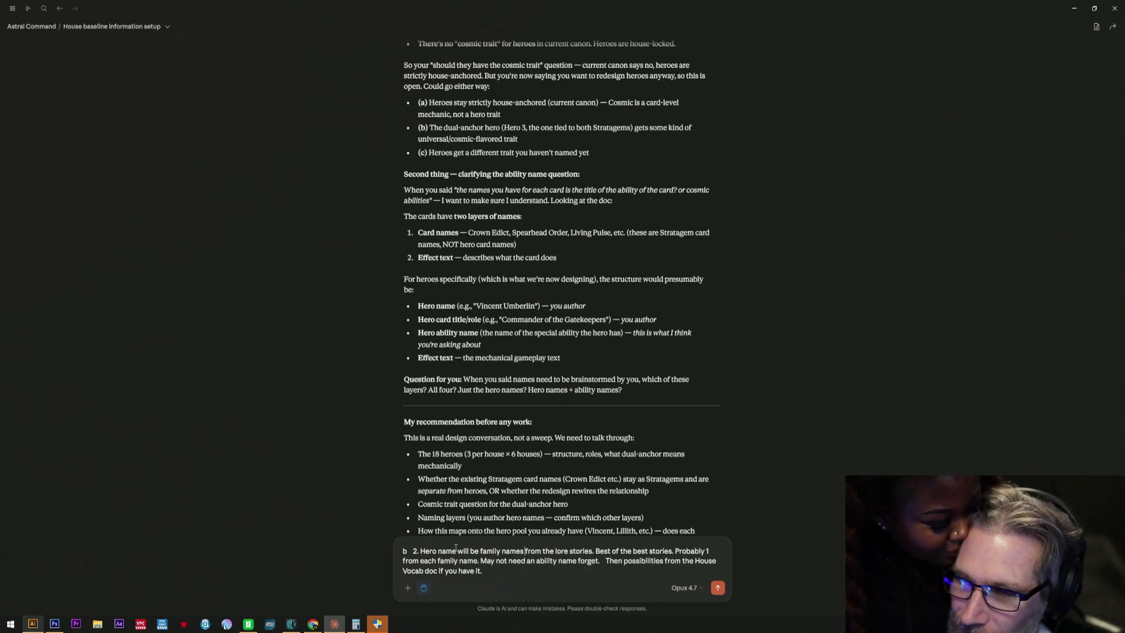
{"action": "type", "text": " list"}
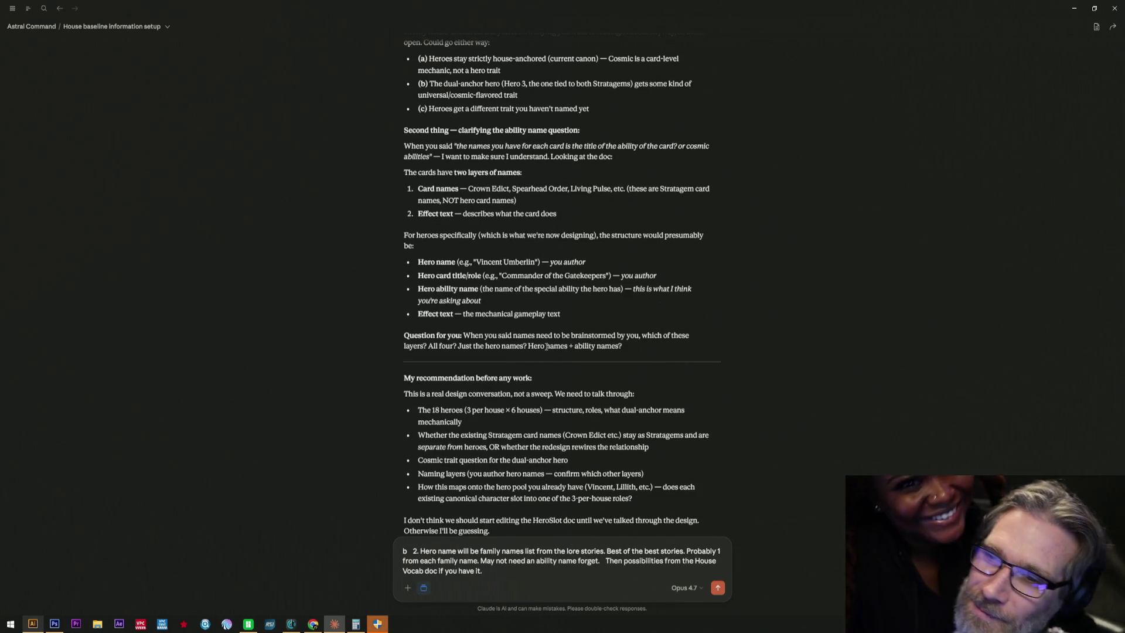
{"action": "left_click", "coordinate": [488, 570]}
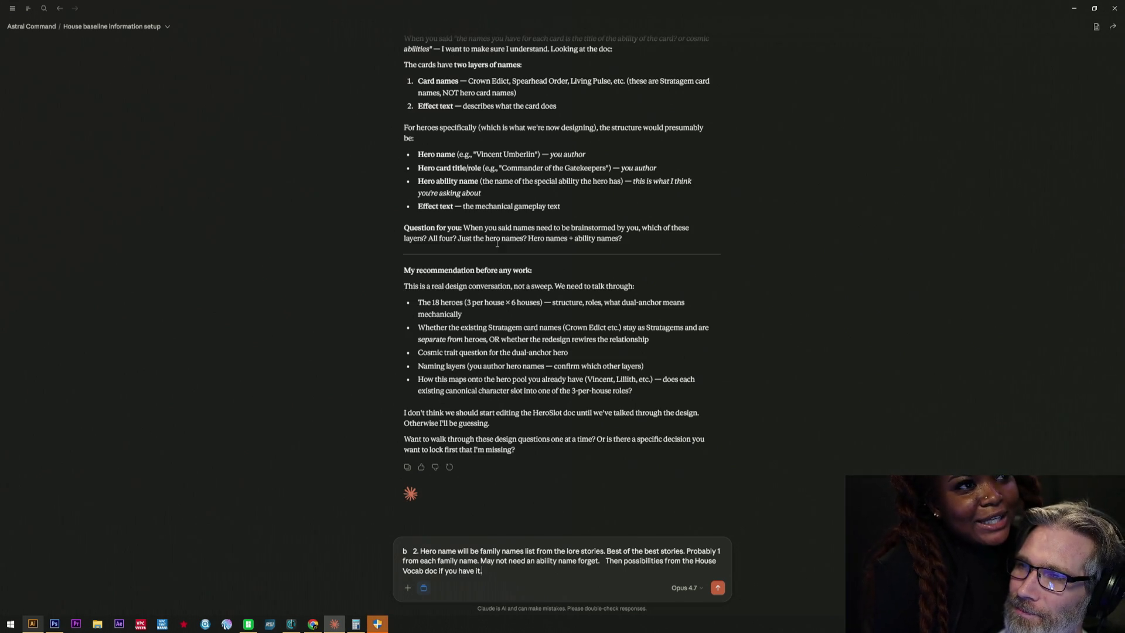
{"action": "triple_click", "coordinate": [423, 285]}
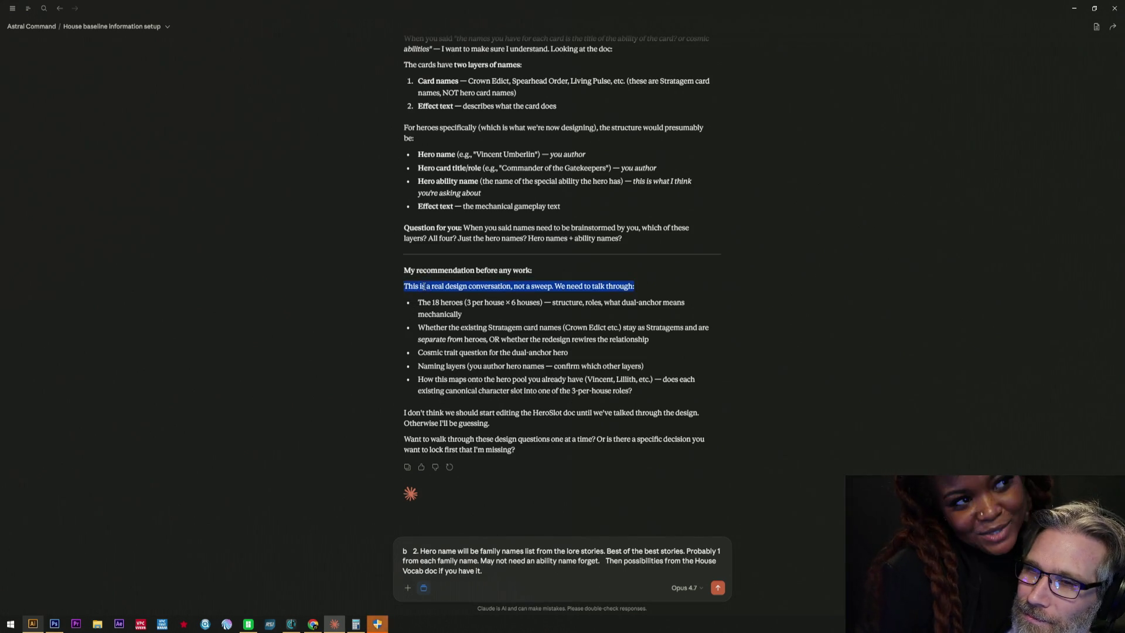
{"action": "left_click", "coordinate": [428, 283]}
{"action": "double_click", "coordinate": [452, 303]}
{"action": "left_click", "coordinate": [452, 303]}
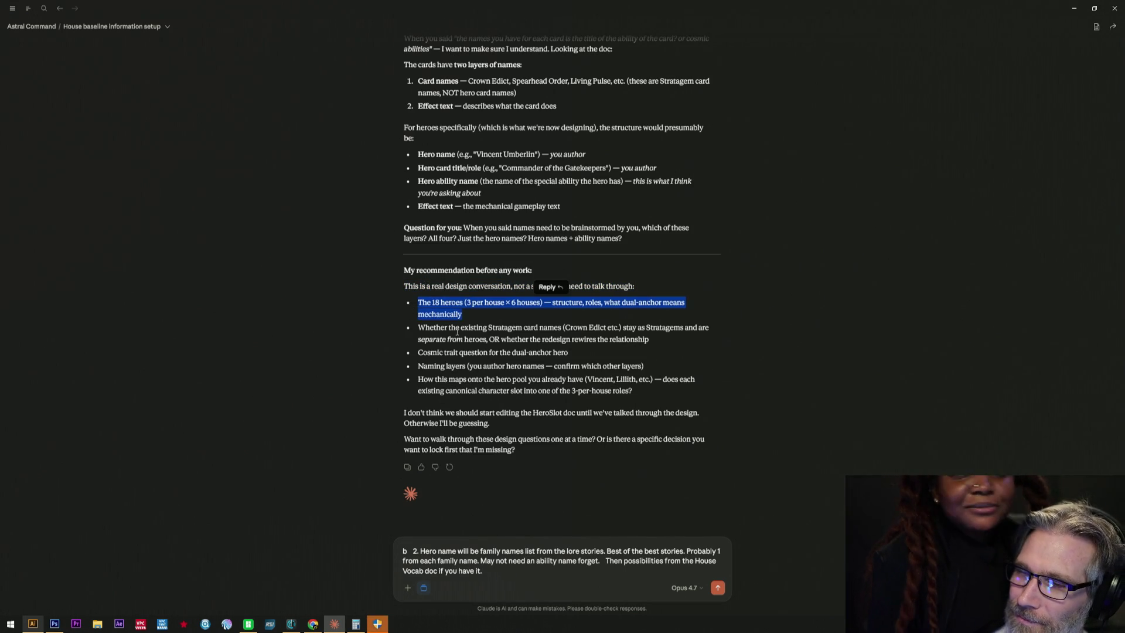
{"action": "left_click", "coordinate": [488, 323]}
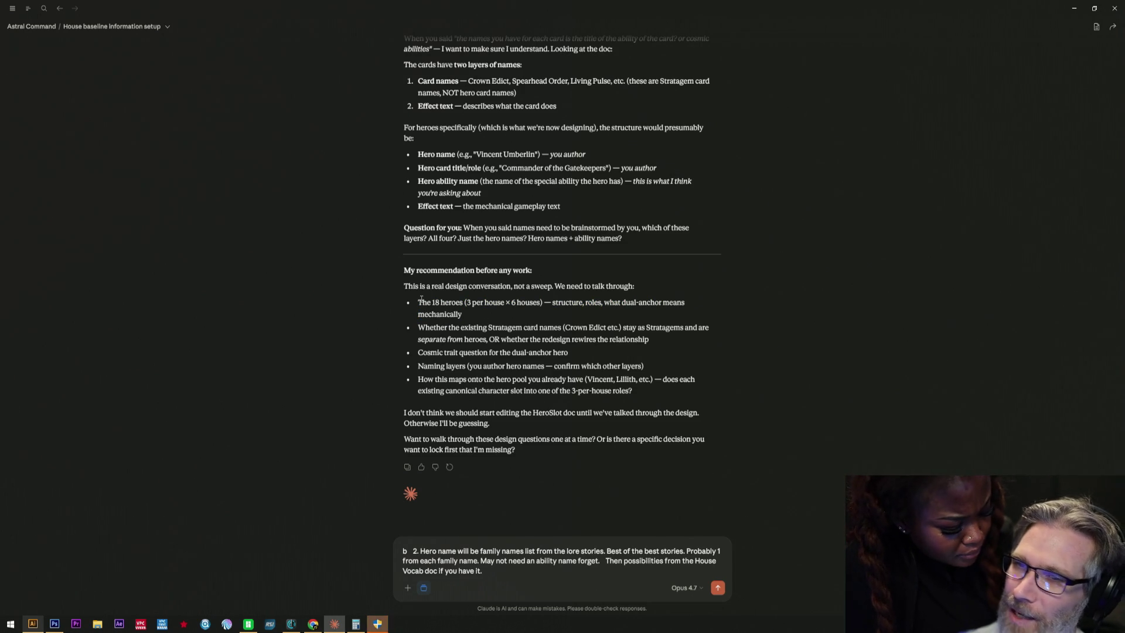
{"action": "left_click_drag", "start_coordinate": [419, 305], "coordinate": [428, 323]}
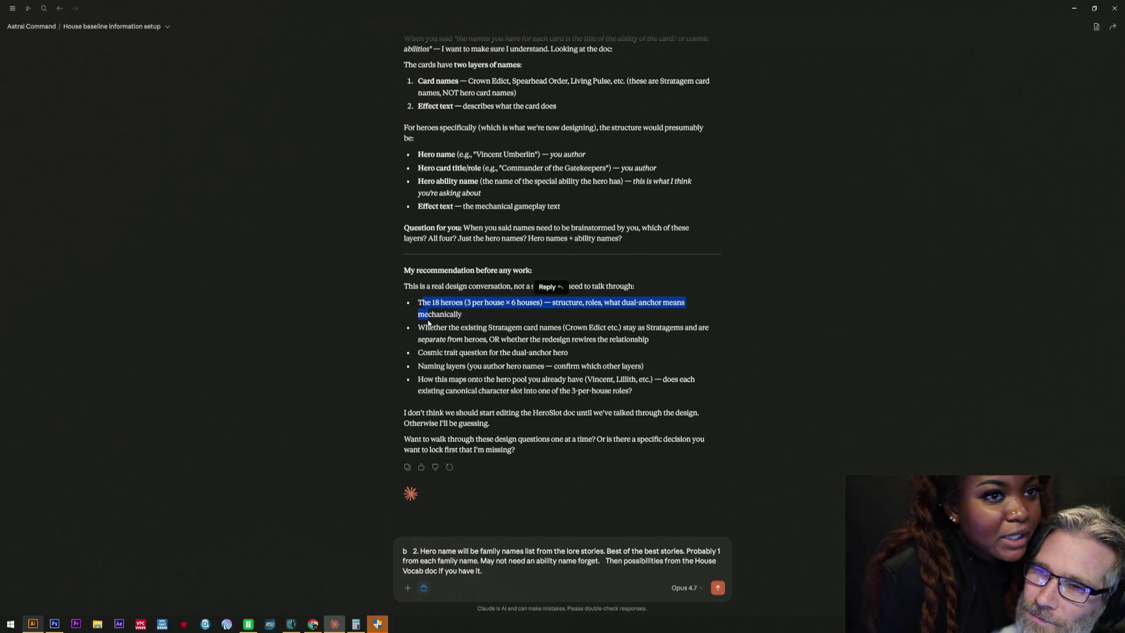
{"action": "left_click", "coordinate": [427, 323]}
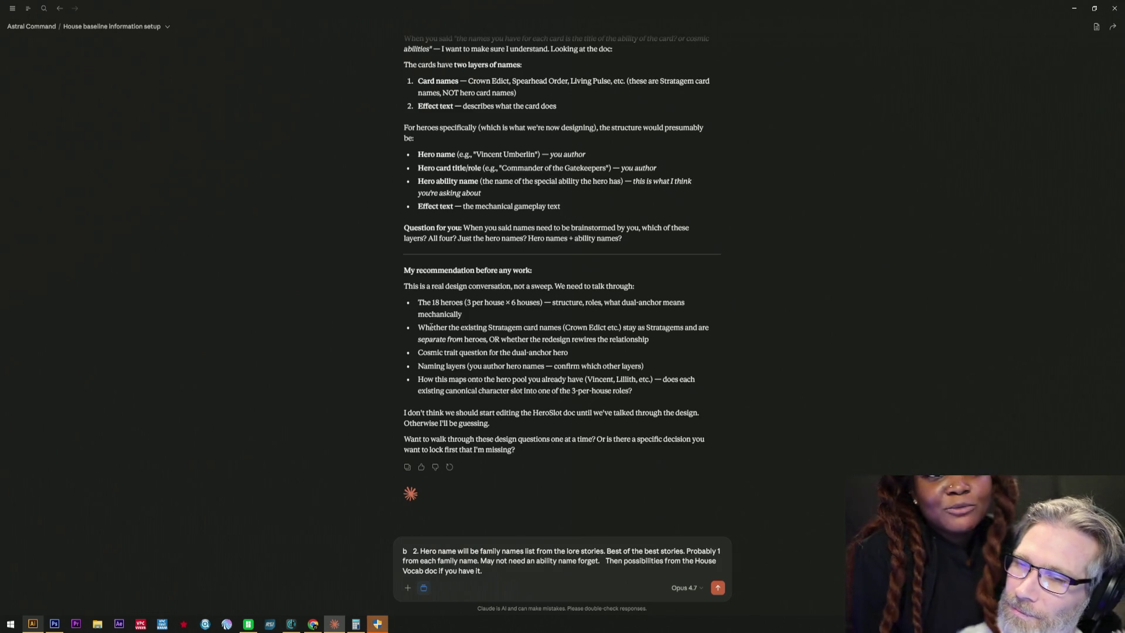
{"action": "mouse_move", "coordinate": [418, 327]}
{"action": "left_mouse_down"}
{"action": "mouse_move", "coordinate": [701, 359]}
{"action": "mouse_move", "coordinate": [704, 379]}
{"action": "left_mouse_up"}
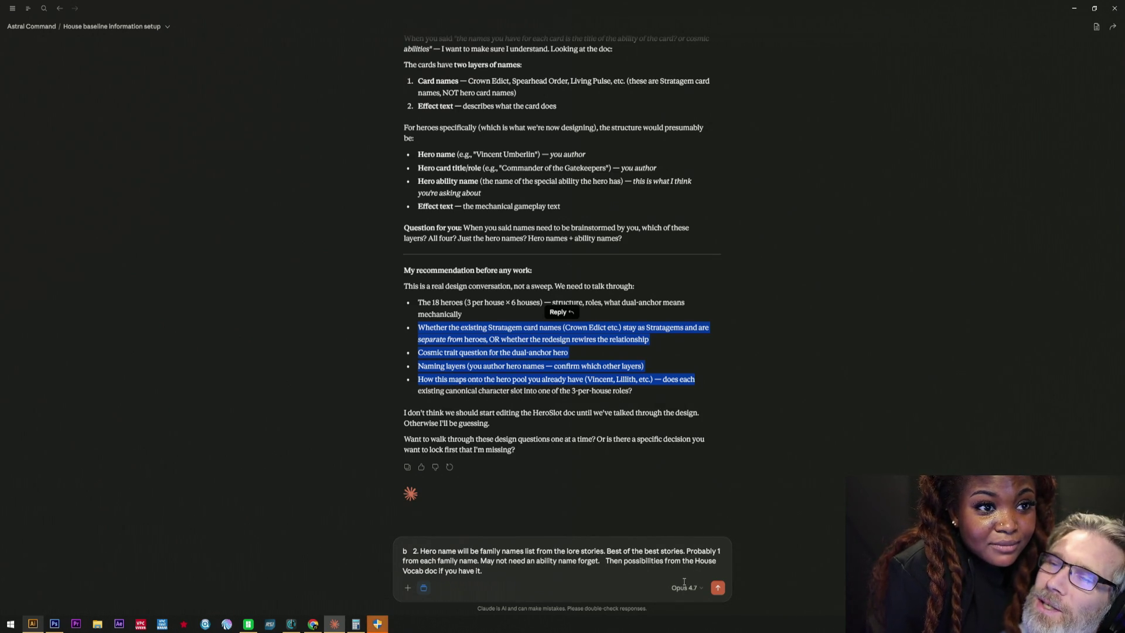
{"action": "left_click", "coordinate": [490, 363]}
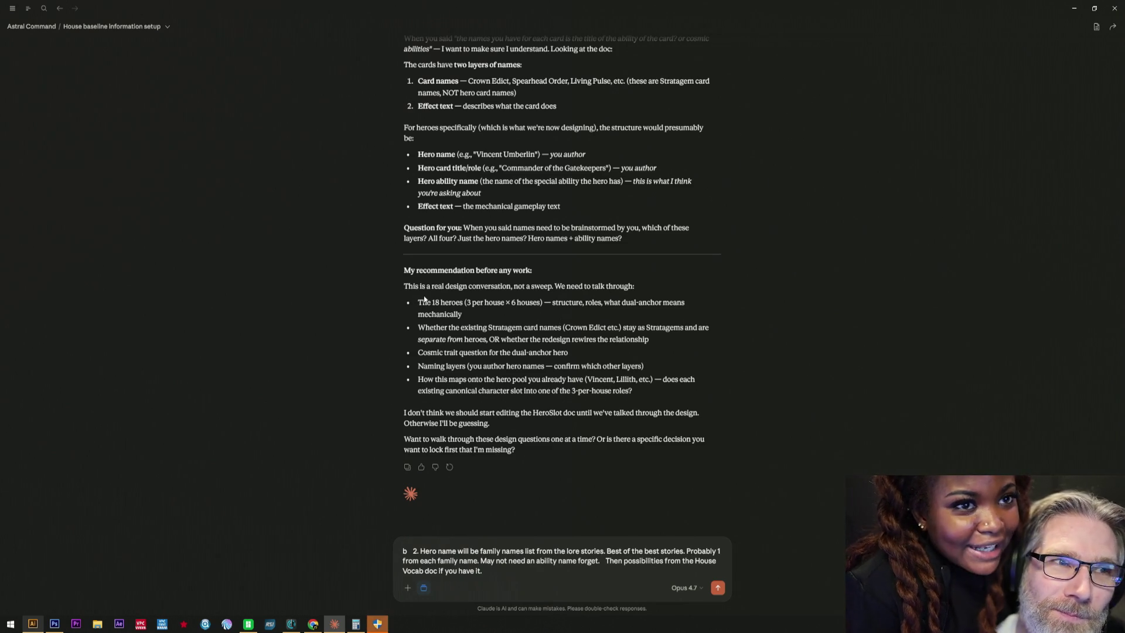
- Send the reply stating hero names will be family names from the lore stories
{"action": "double_click", "coordinate": [426, 327]}
{"action": "left_click", "coordinate": [484, 349]}
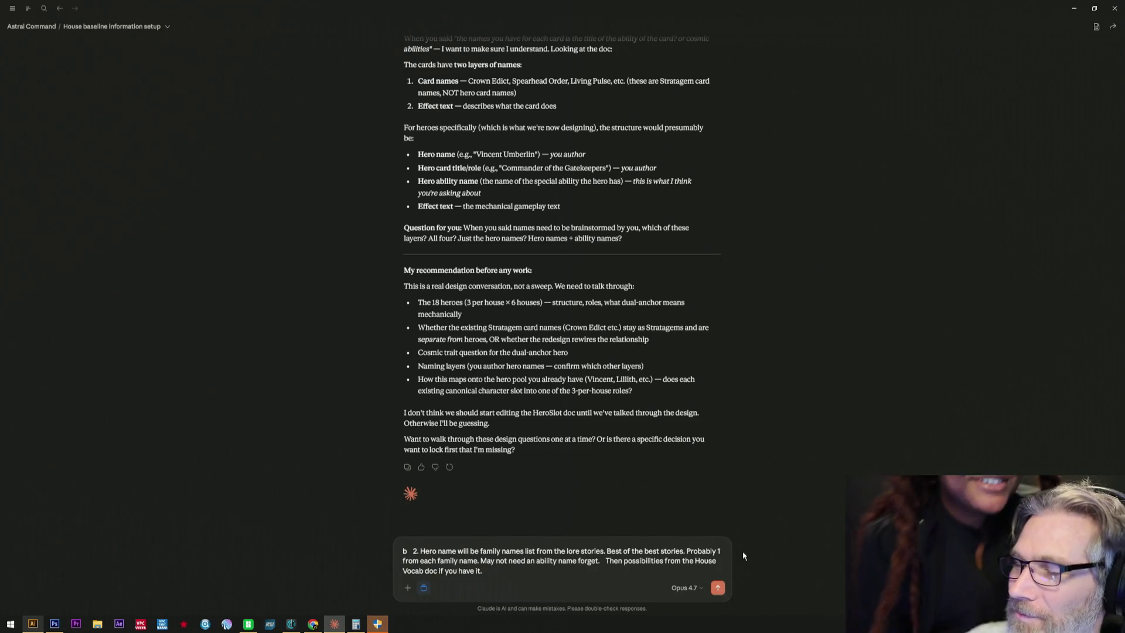
{"action": "left_click", "coordinate": [718, 589]}
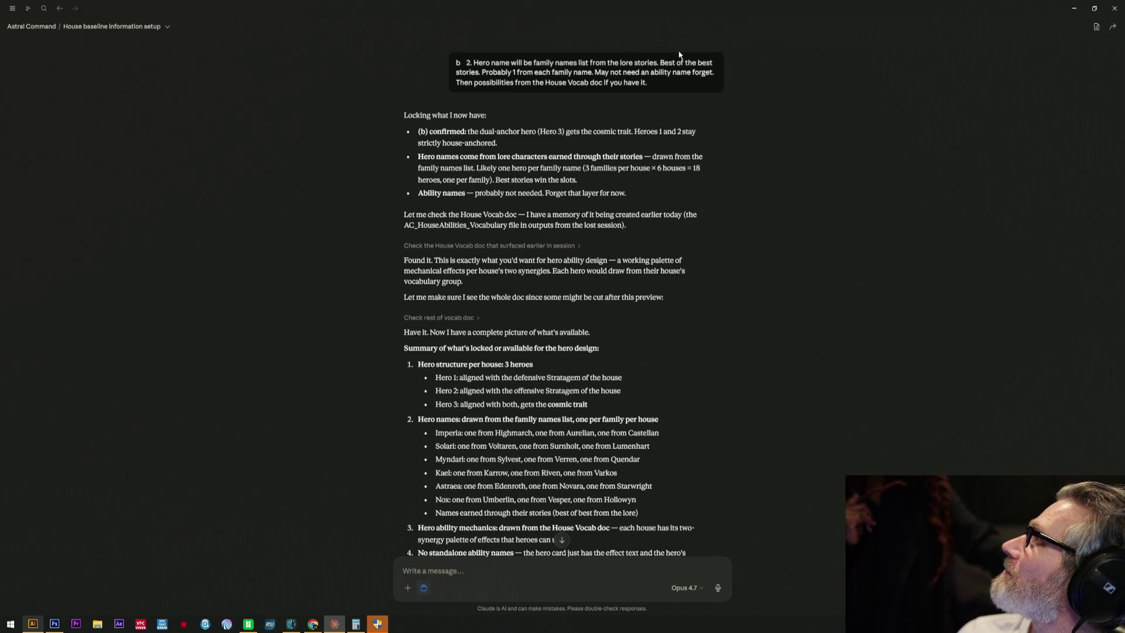
{"action": "mouse_move", "coordinate": [666, 64]}
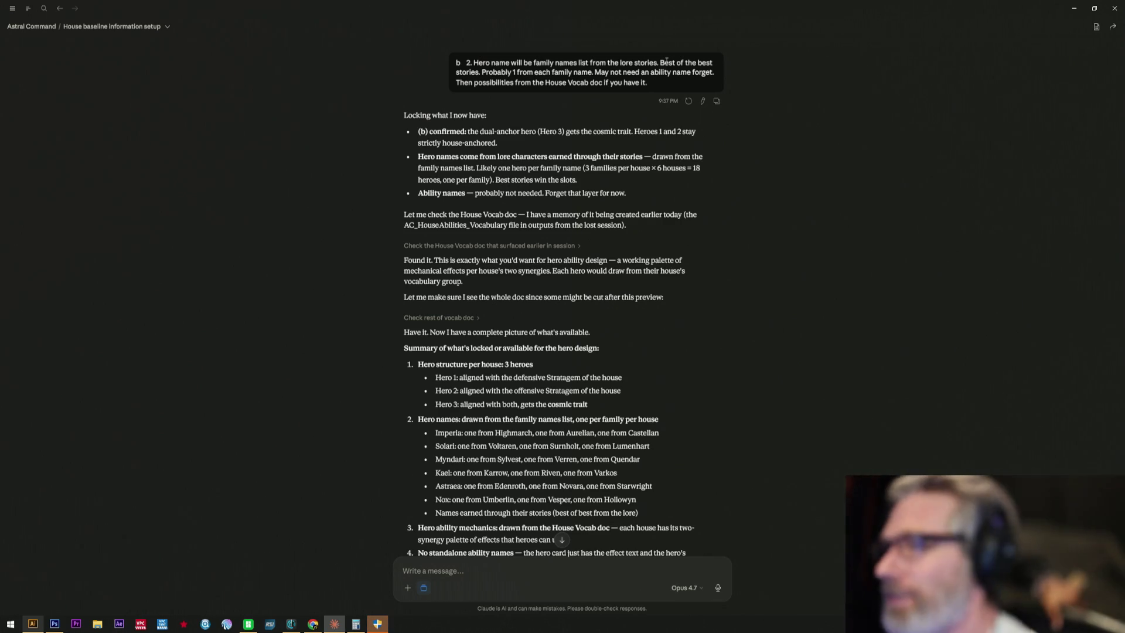
{"action": "scroll", "coordinate": [559, 347], "scroll_direction": "down", "scroll_amount": 1}
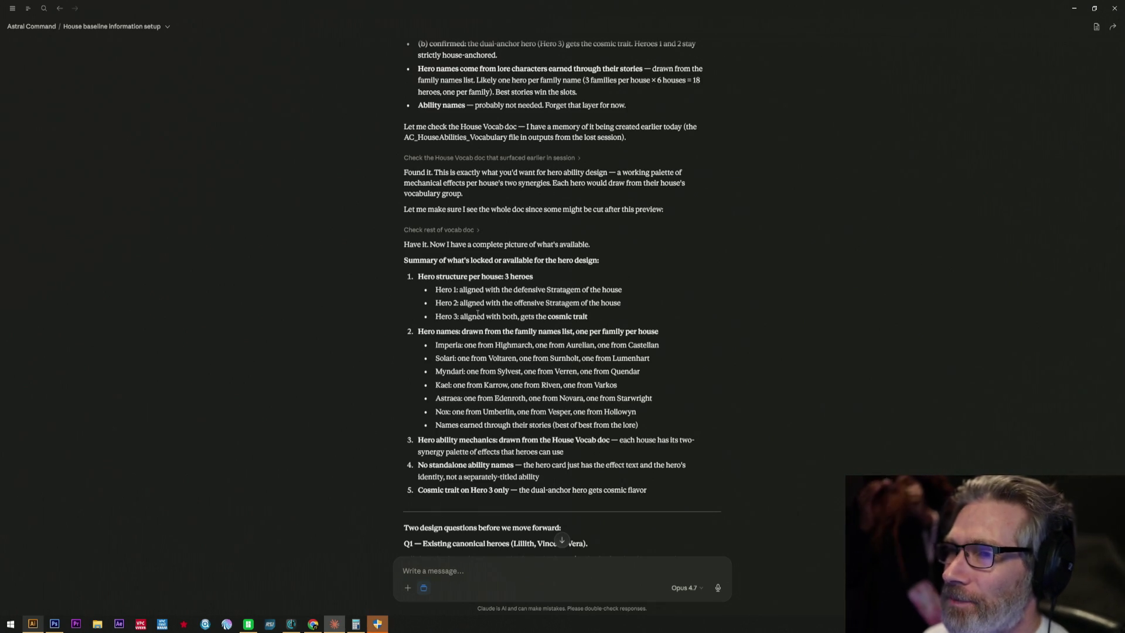
{"action": "scroll", "coordinate": [492, 311], "scroll_direction": "down", "scroll_amount": 1}
{"action": "scroll", "coordinate": [511, 310], "scroll_direction": "down", "scroll_amount": 1}
{"action": "scroll", "coordinate": [534, 309], "scroll_direction": "down", "scroll_amount": 2}
{"action": "scroll", "coordinate": [535, 306], "scroll_direction": "down", "scroll_amount": 1}
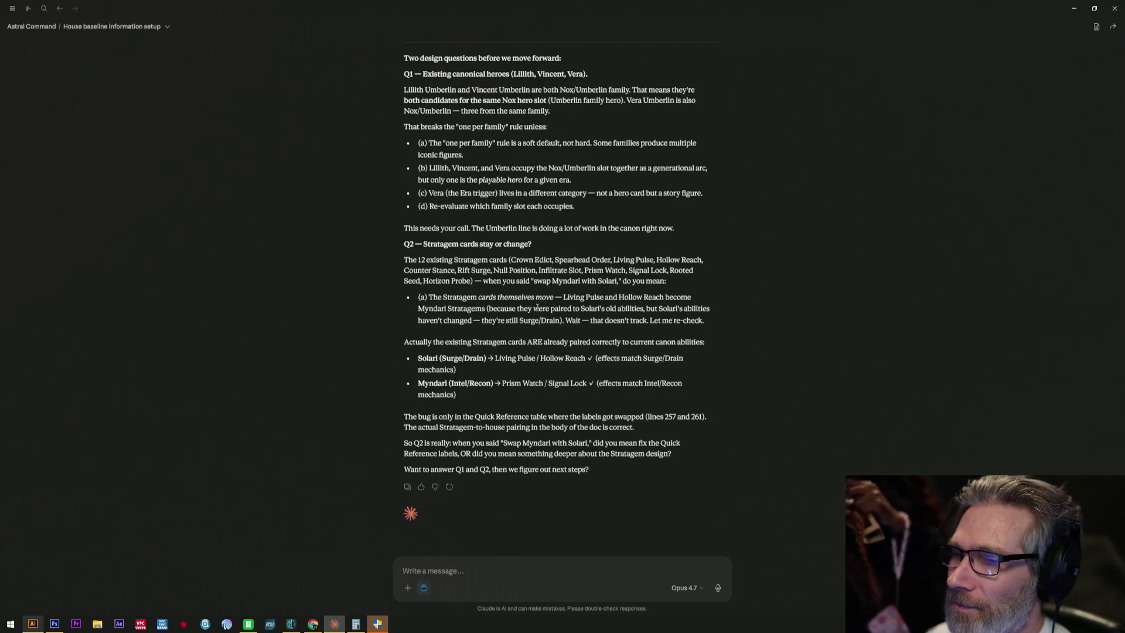
{"action": "scroll", "coordinate": [554, 450], "scroll_direction": "up", "scroll_amount": 3}
{"action": "scroll", "coordinate": [554, 450], "scroll_direction": "down", "scroll_amount": 1}
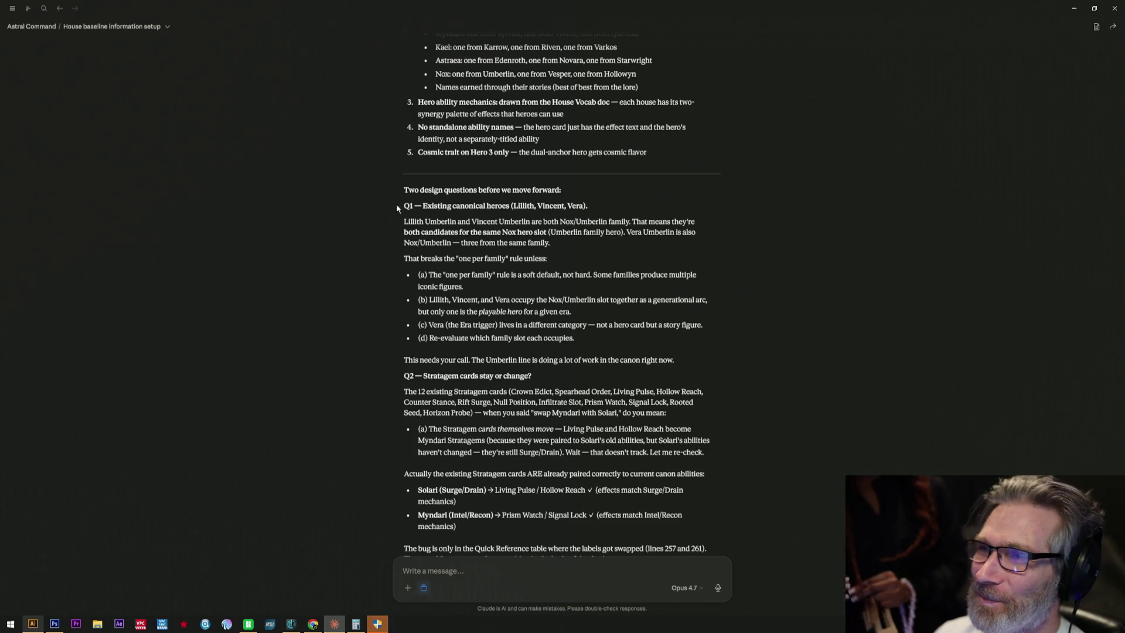
{"action": "scroll", "coordinate": [378, 210], "scroll_direction": "up", "scroll_amount": 2}
{"action": "scroll", "coordinate": [378, 210], "scroll_direction": "up", "scroll_amount": 2}
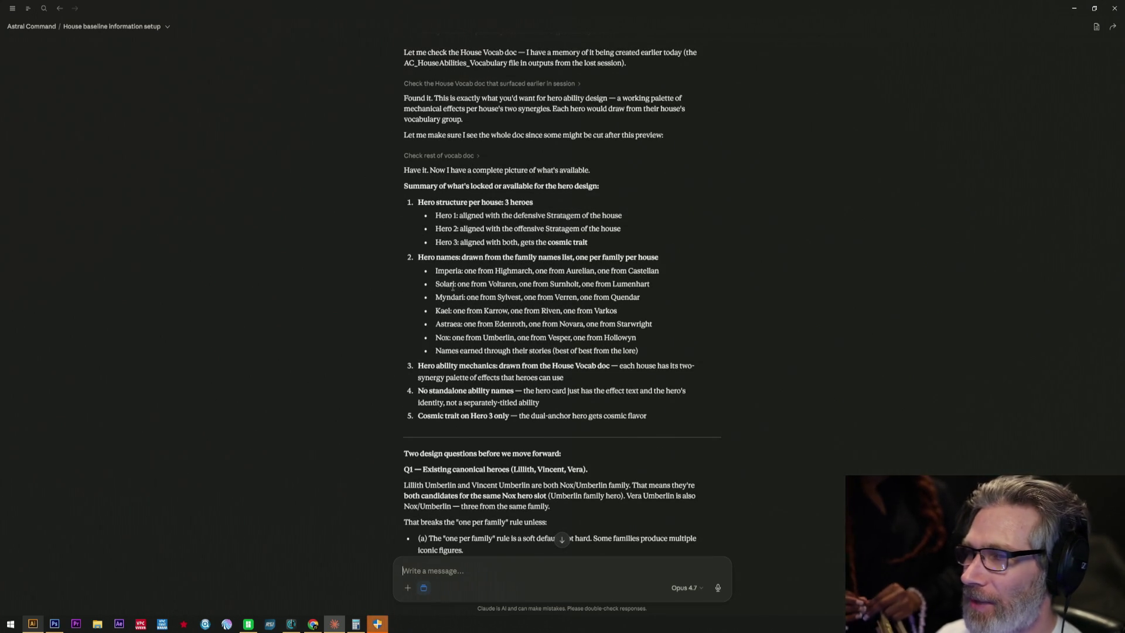
{"action": "mouse_move", "coordinate": [434, 275]}
{"action": "left_mouse_down"}
{"action": "mouse_move", "coordinate": [670, 300]}
{"action": "mouse_move", "coordinate": [688, 365]}
{"action": "left_mouse_up"}
{"action": "scroll", "coordinate": [689, 364], "scroll_direction": "down", "scroll_amount": 1}
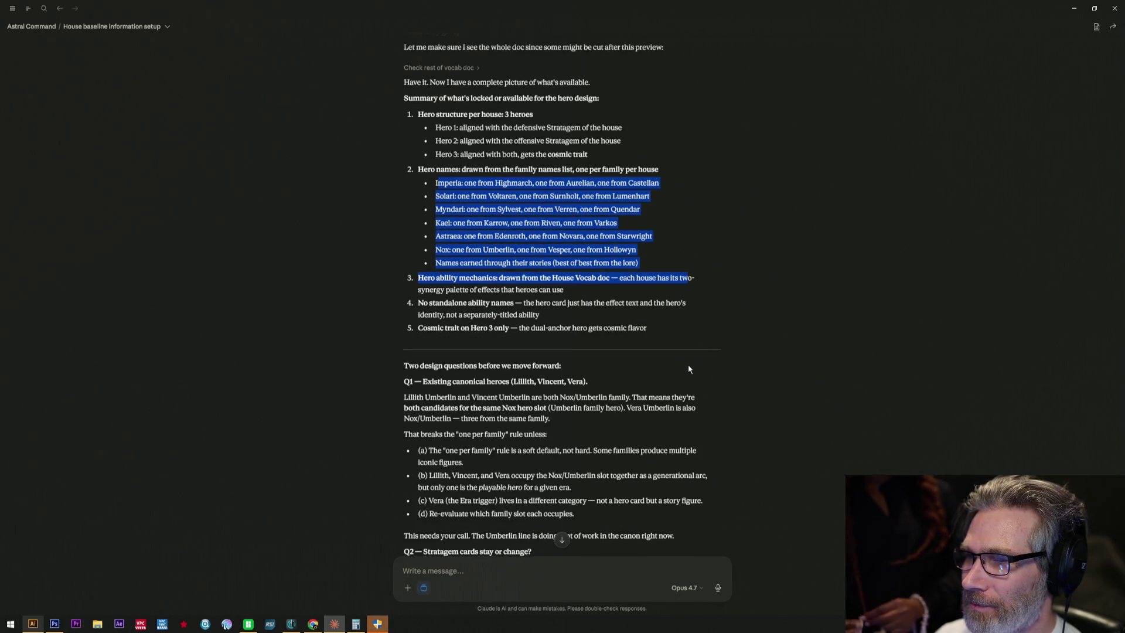
{"action": "scroll", "coordinate": [688, 365], "scroll_direction": "down", "scroll_amount": 1}
{"action": "scroll", "coordinate": [688, 364], "scroll_direction": "down", "scroll_amount": 2}
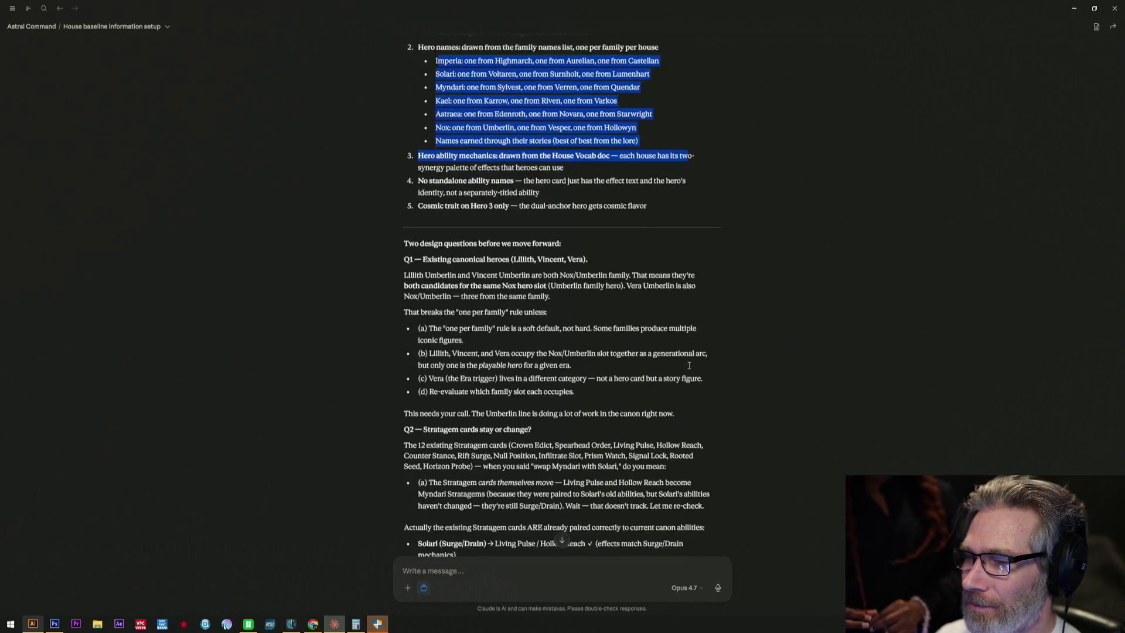
{"action": "scroll", "coordinate": [687, 364], "scroll_direction": "down", "scroll_amount": 1}
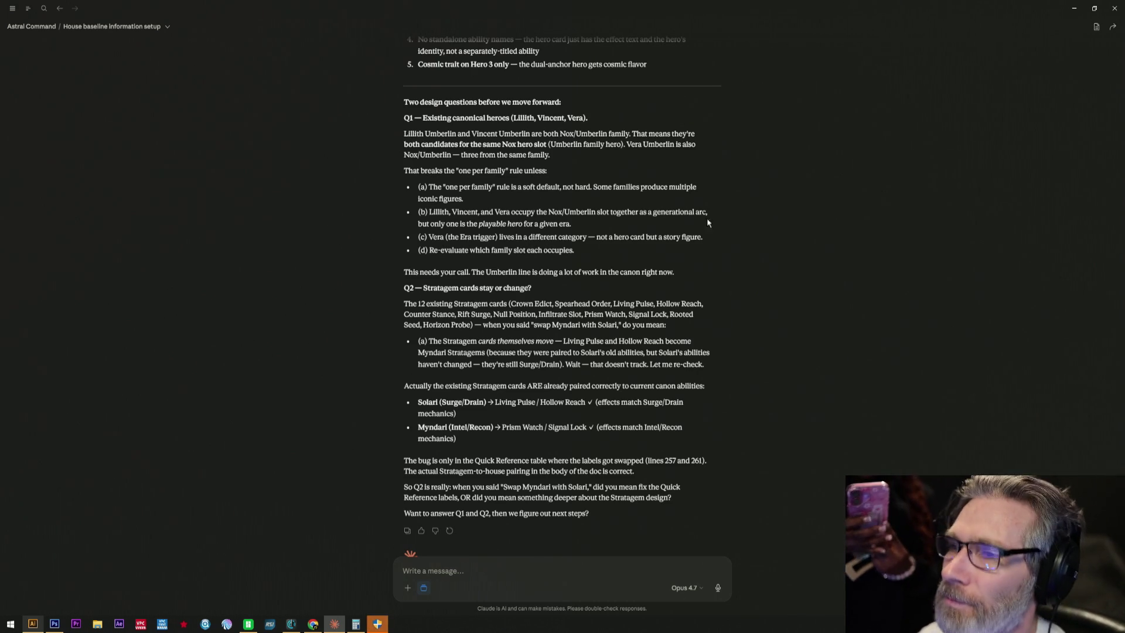
{"action": "scroll", "coordinate": [808, 80], "scroll_direction": "up", "scroll_amount": 5}
{"action": "scroll", "coordinate": [509, 255], "scroll_direction": "up", "scroll_amount": 3}
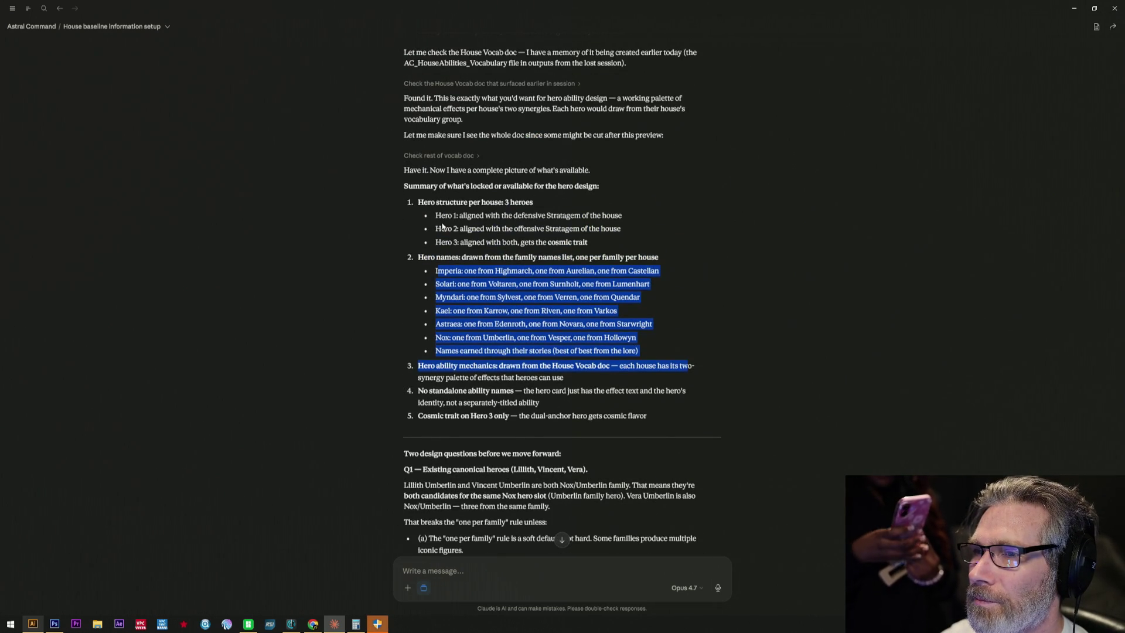
{"action": "scroll", "coordinate": [472, 273], "scroll_direction": "down", "scroll_amount": 5}
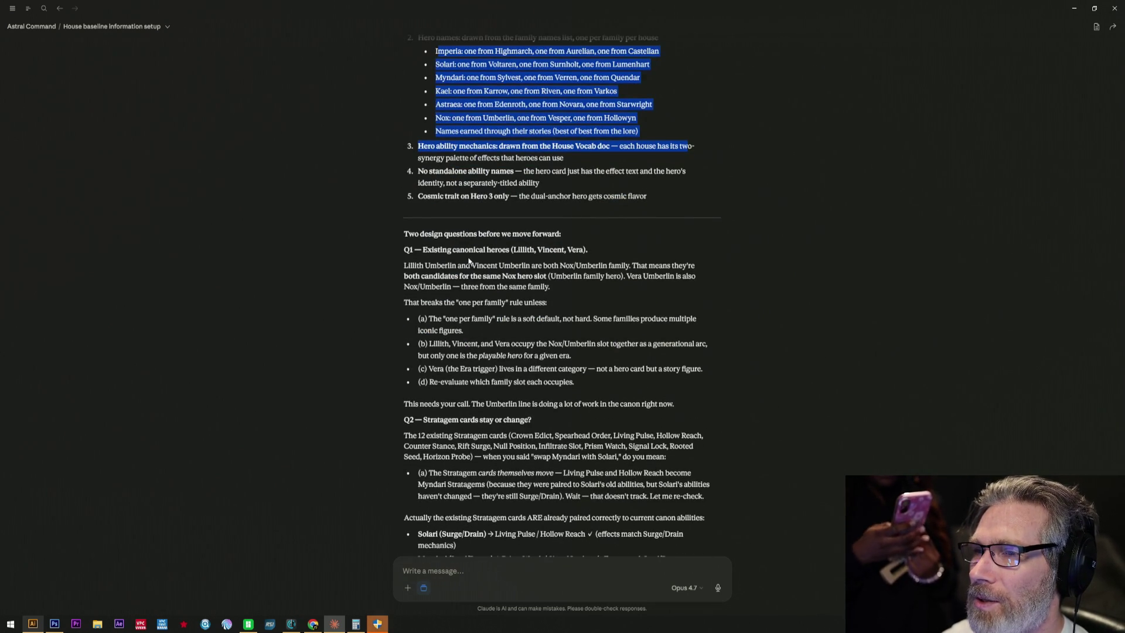
{"action": "scroll", "coordinate": [470, 261], "scroll_direction": "down", "scroll_amount": 2}
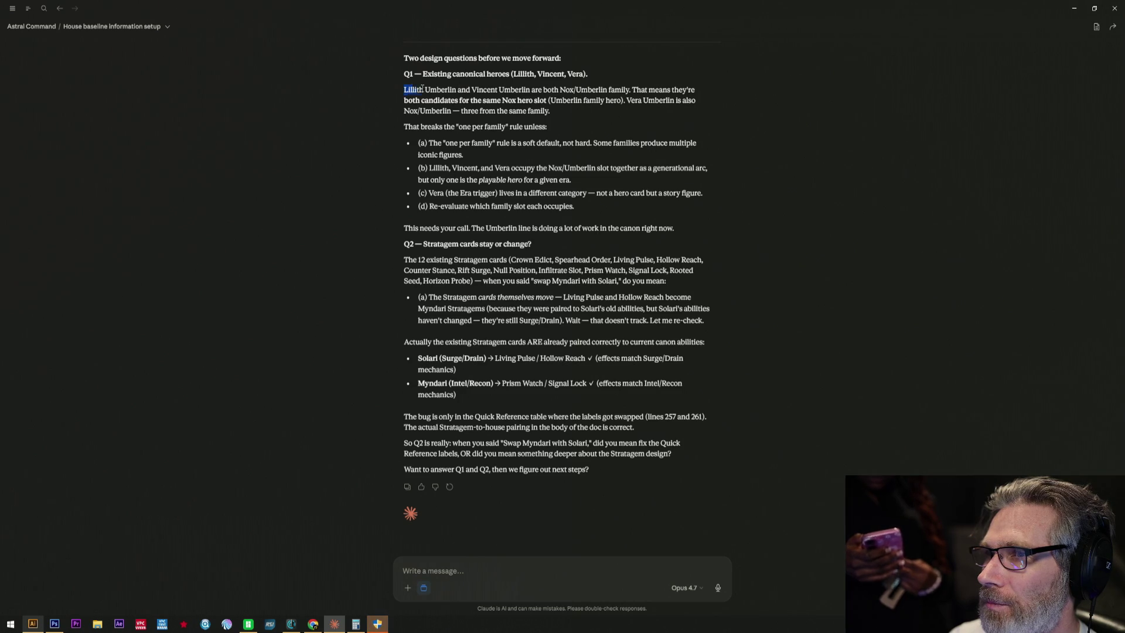
{"action": "left_click_drag", "start_coordinate": [404, 89], "coordinate": [640, 119]}
{"action": "left_click", "coordinate": [609, 131]}
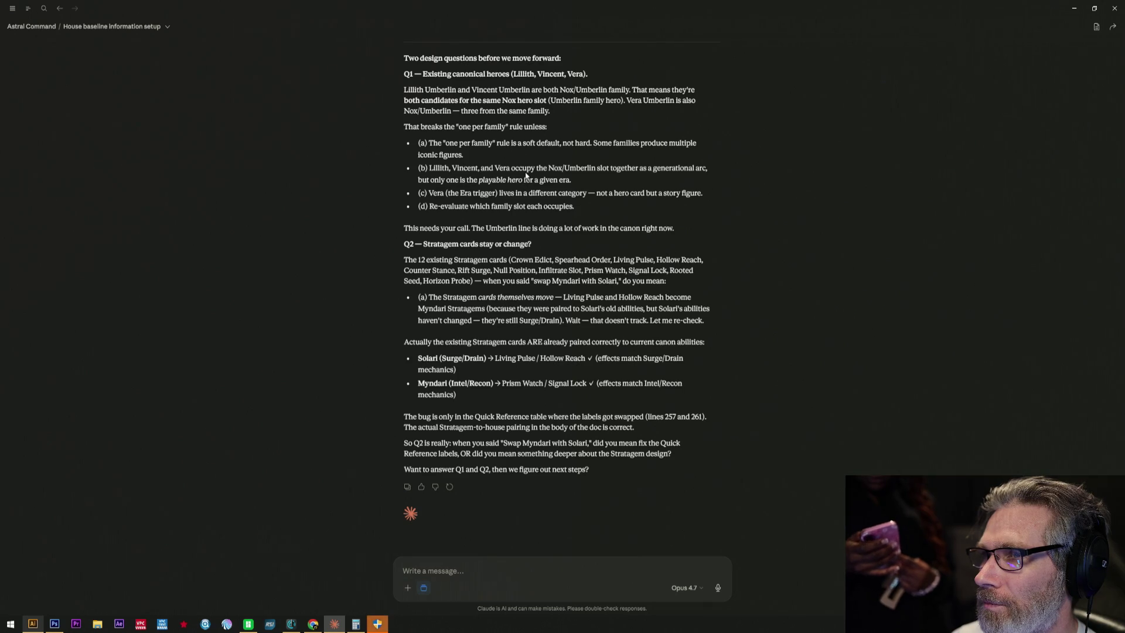
{"action": "left_click", "coordinate": [519, 559]}
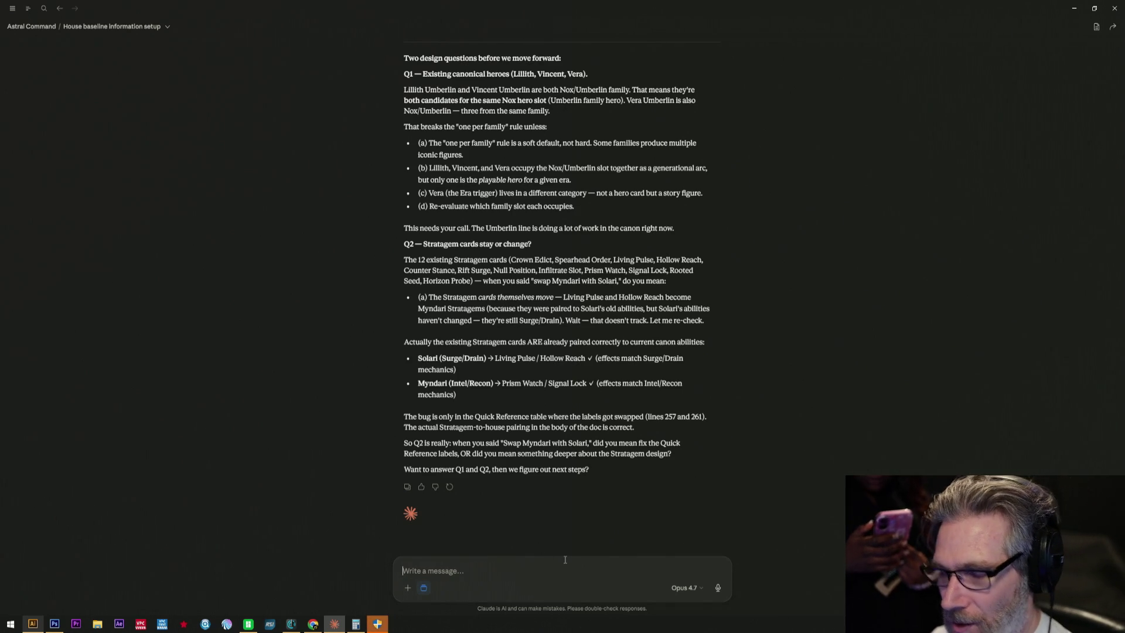
{"action": "type", "text": "1 yes they are ."}
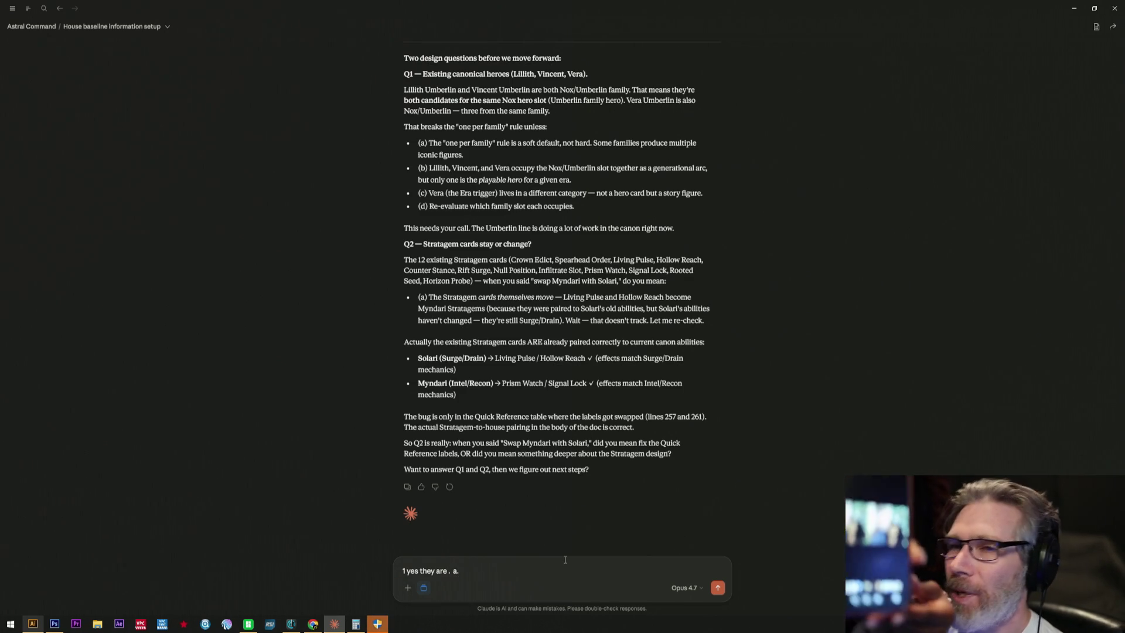
{"action": "type", "text": "a"}
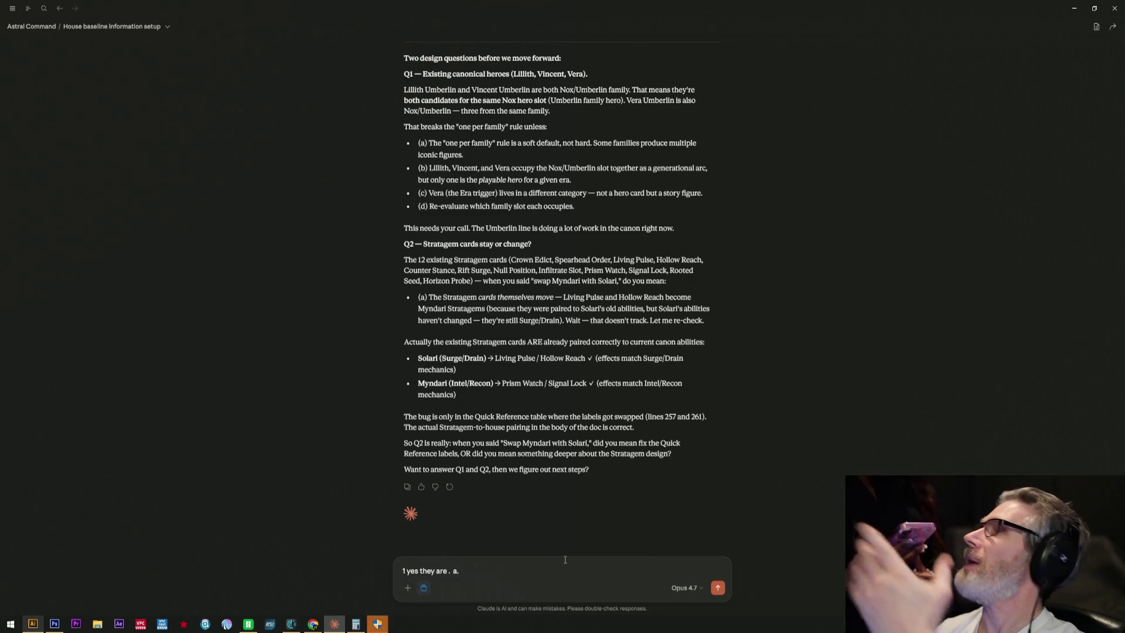
{"action": "type", "text": "."}
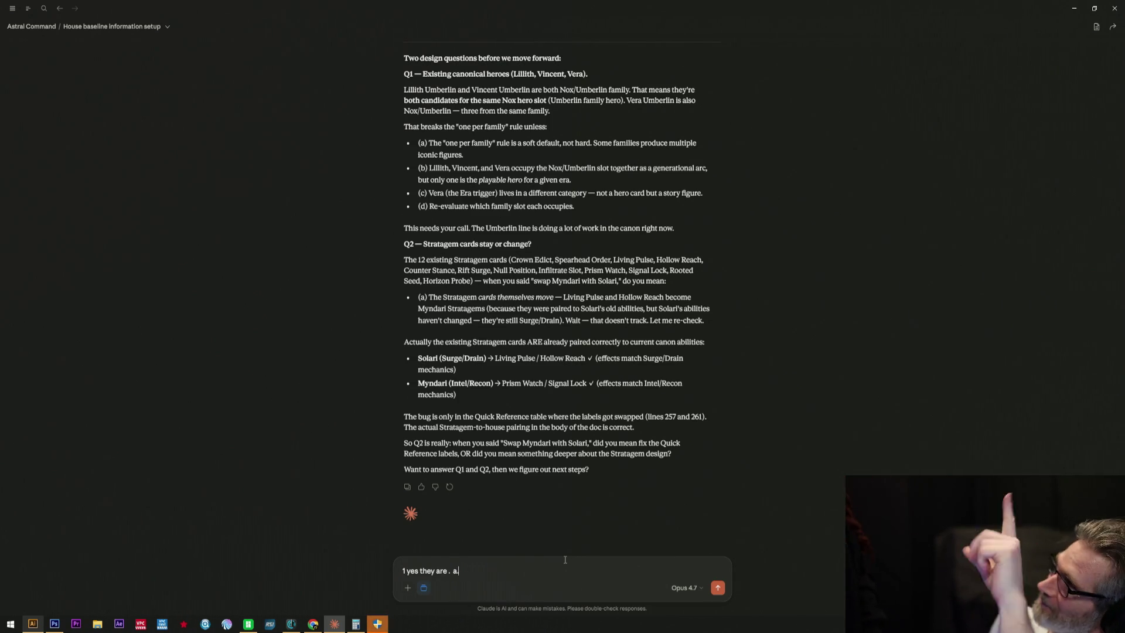
{"action": "type", "text": "."}
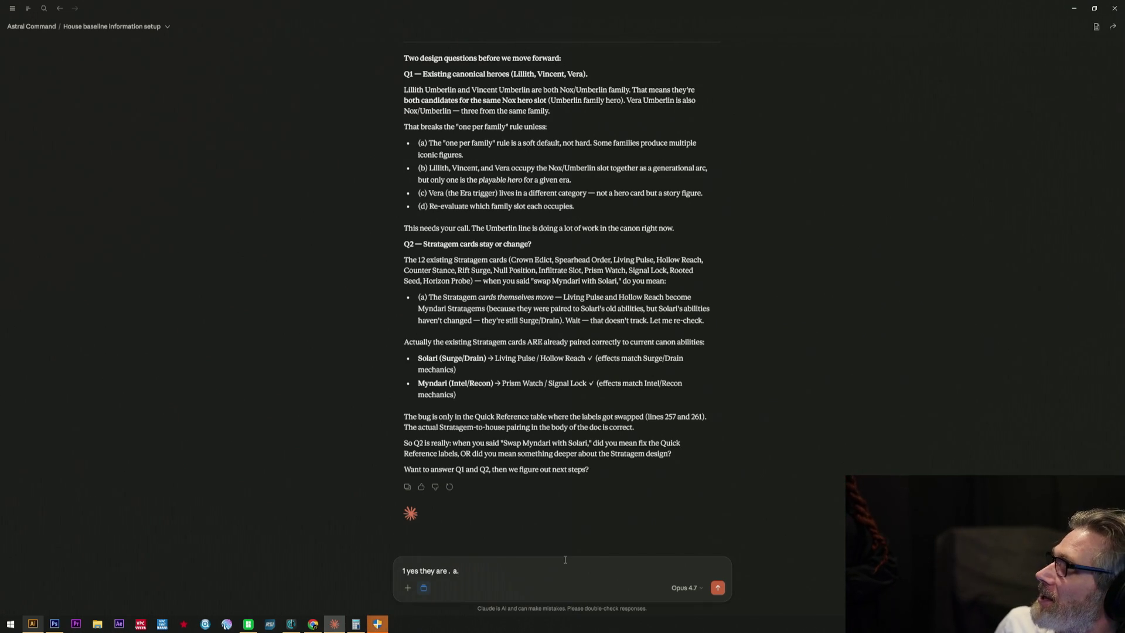
{"action": "type", "text": "."}
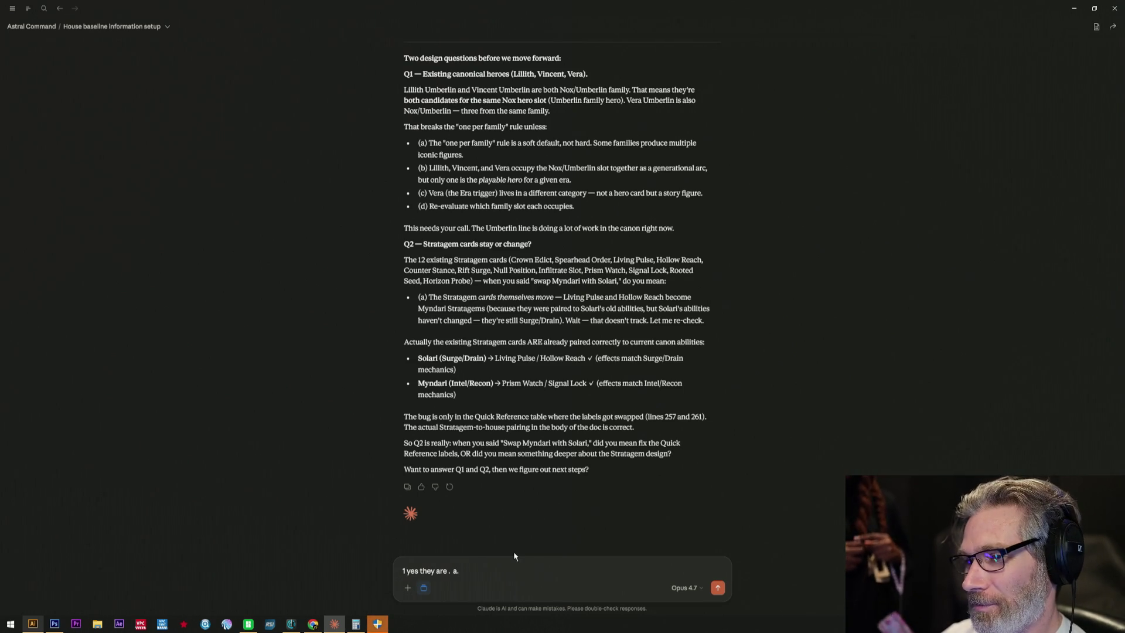
- Delete the trailing ' . a.' so the Q1 answer reads just '1 yes they are.'
{"action": "key", "text": "BackSpace"}
{"action": "key", "text": "BackSpace"}
{"action": "key", "text": "BackSpace"}
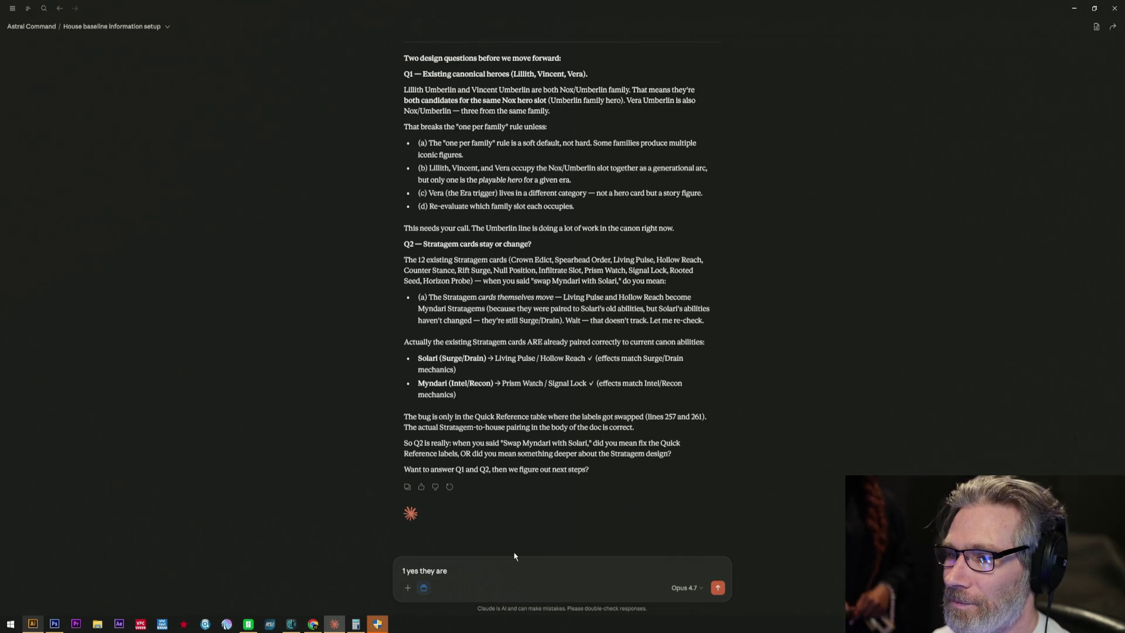
{"action": "type", "text": "."}
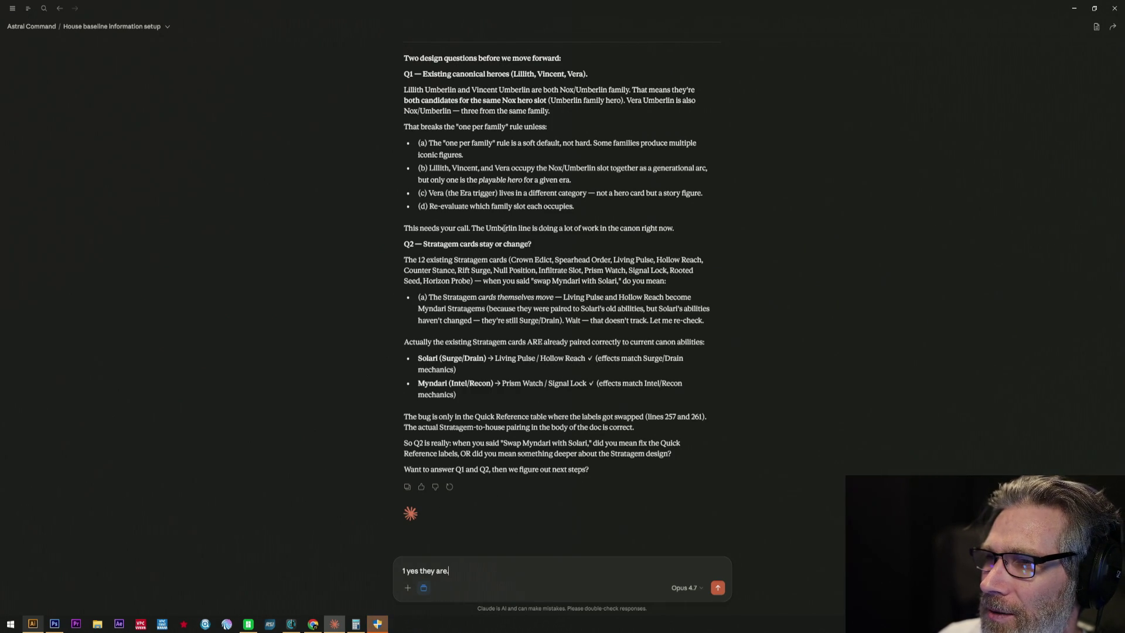
{"action": "left_click_drag", "start_coordinate": [503, 227], "coordinate": [703, 279]}
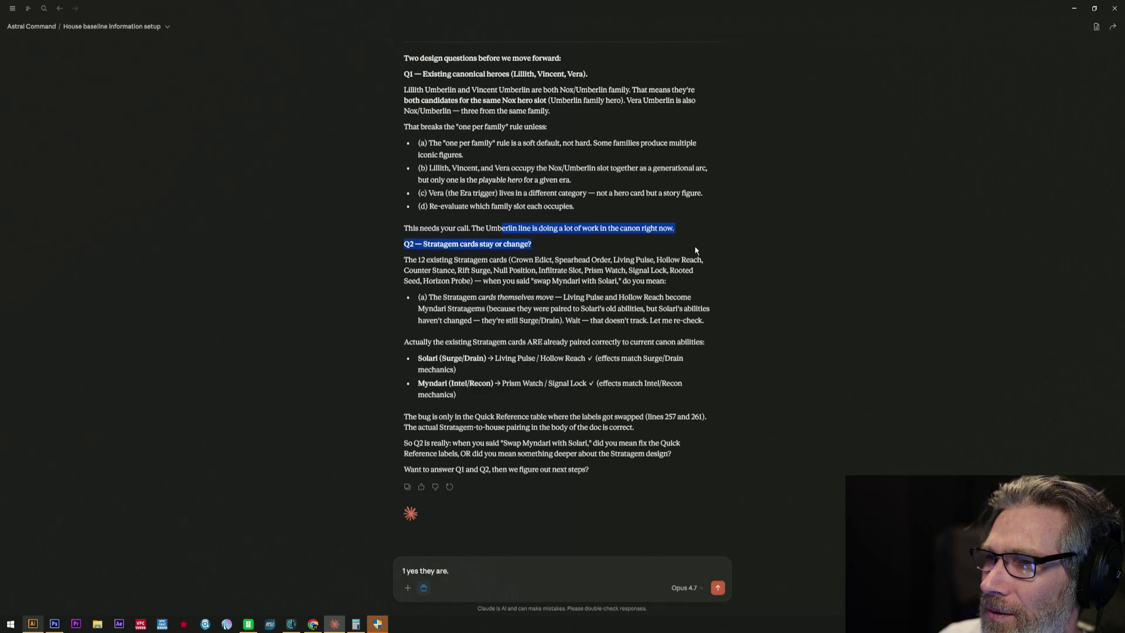
{"action": "left_click", "coordinate": [704, 278]}
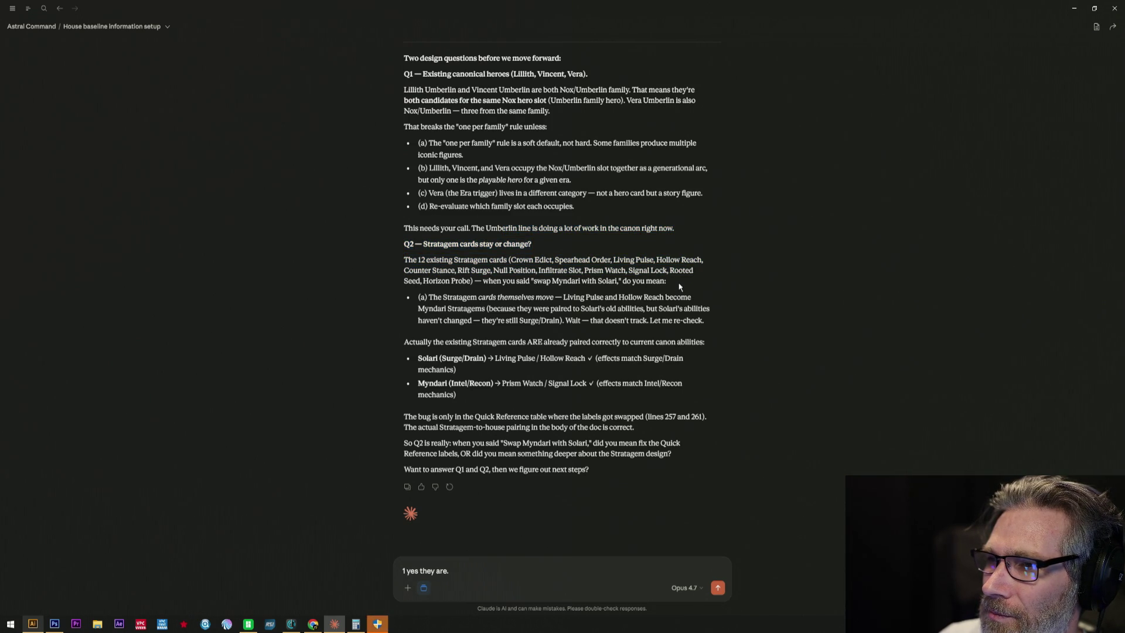
{"action": "left_click_drag", "start_coordinate": [430, 297], "coordinate": [706, 322]}
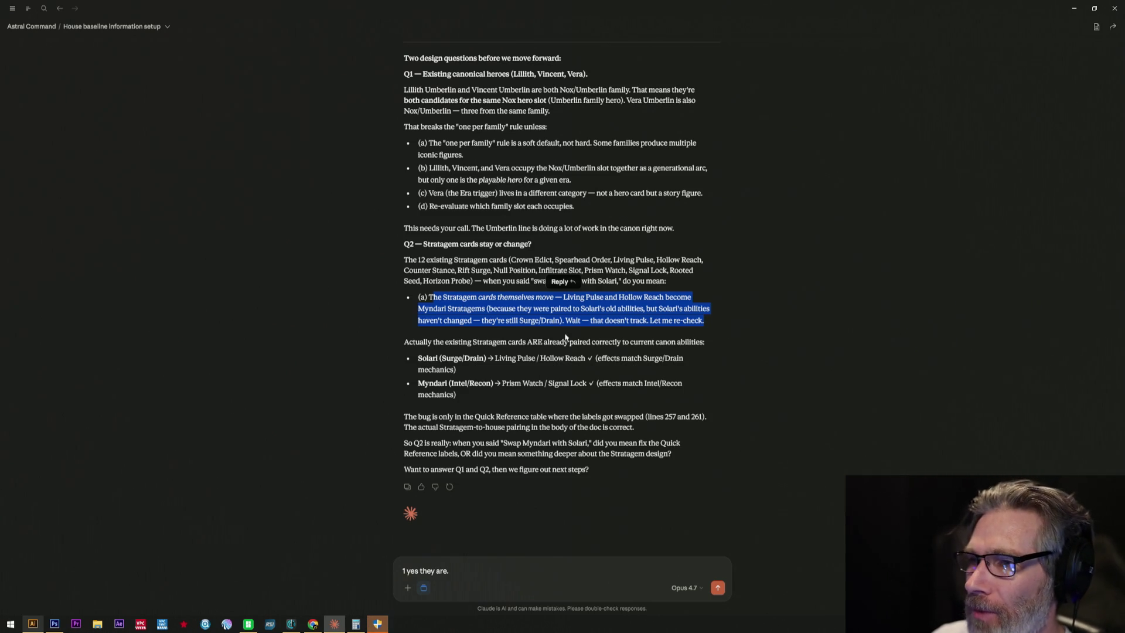
{"action": "left_click", "coordinate": [457, 304]}
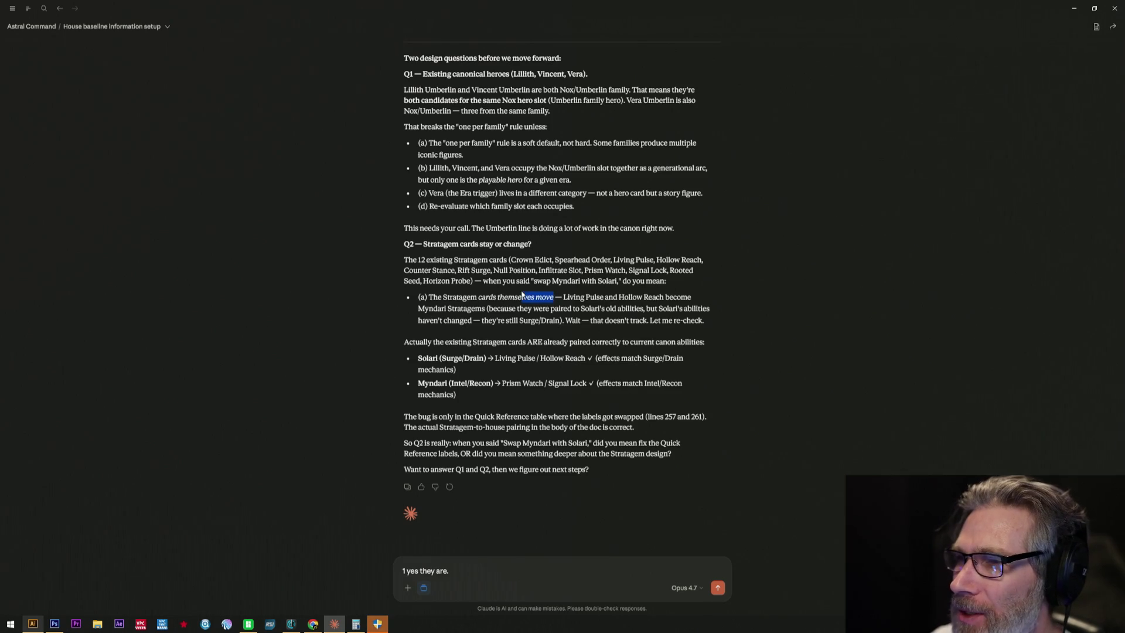
{"action": "left_click_drag", "start_coordinate": [531, 294], "coordinate": [533, 296]}
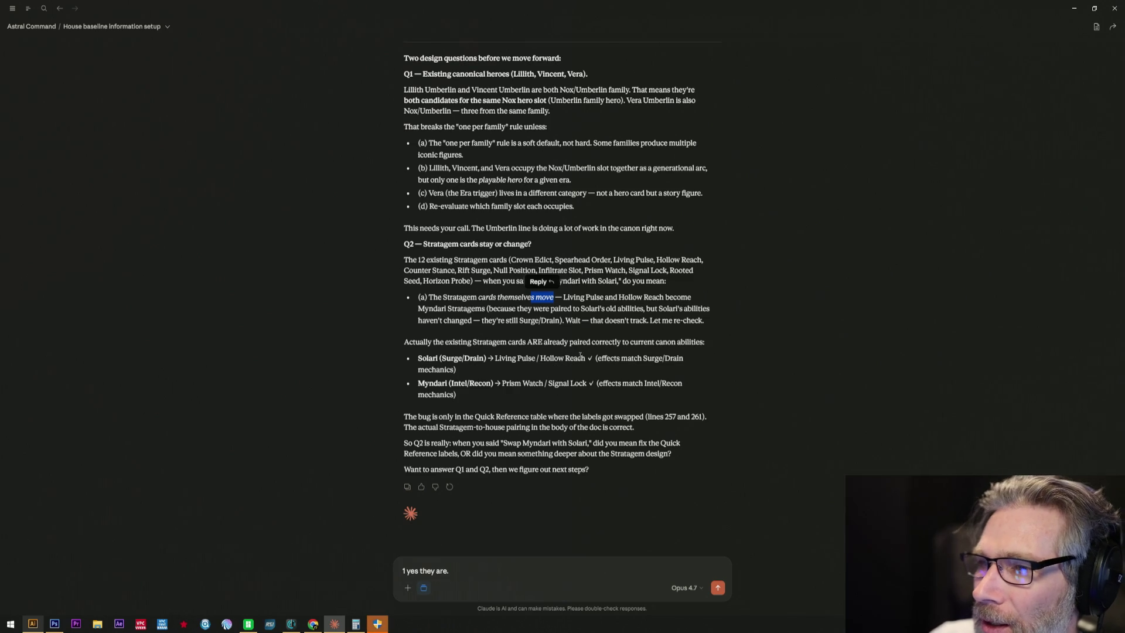
{"action": "left_click", "coordinate": [577, 308]}
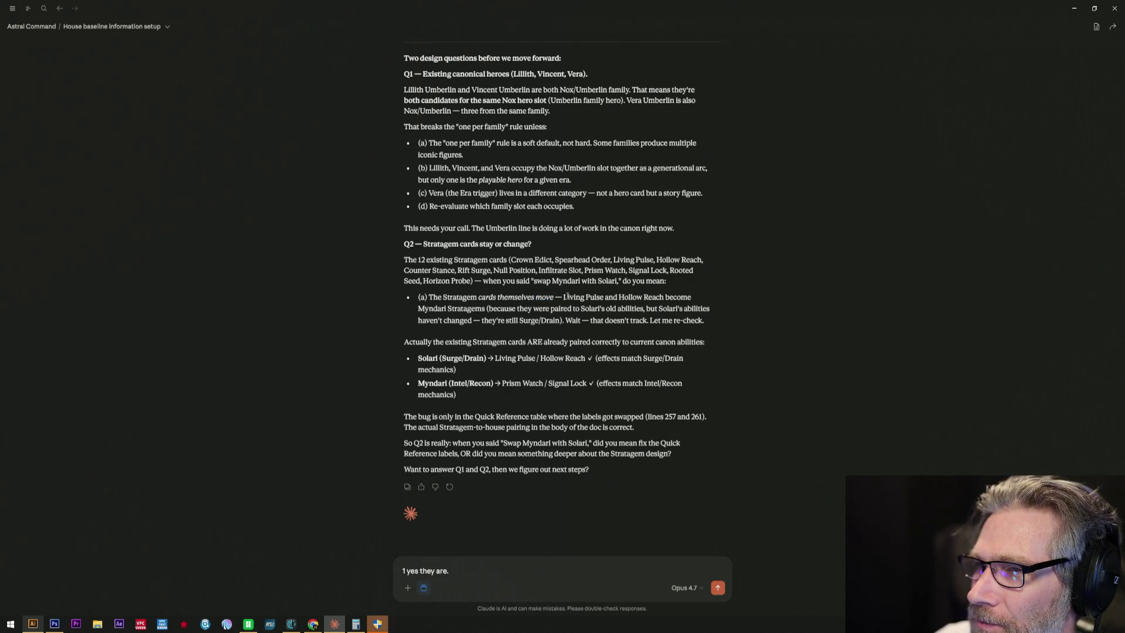
{"action": "left_click_drag", "start_coordinate": [567, 300], "coordinate": [717, 327]}
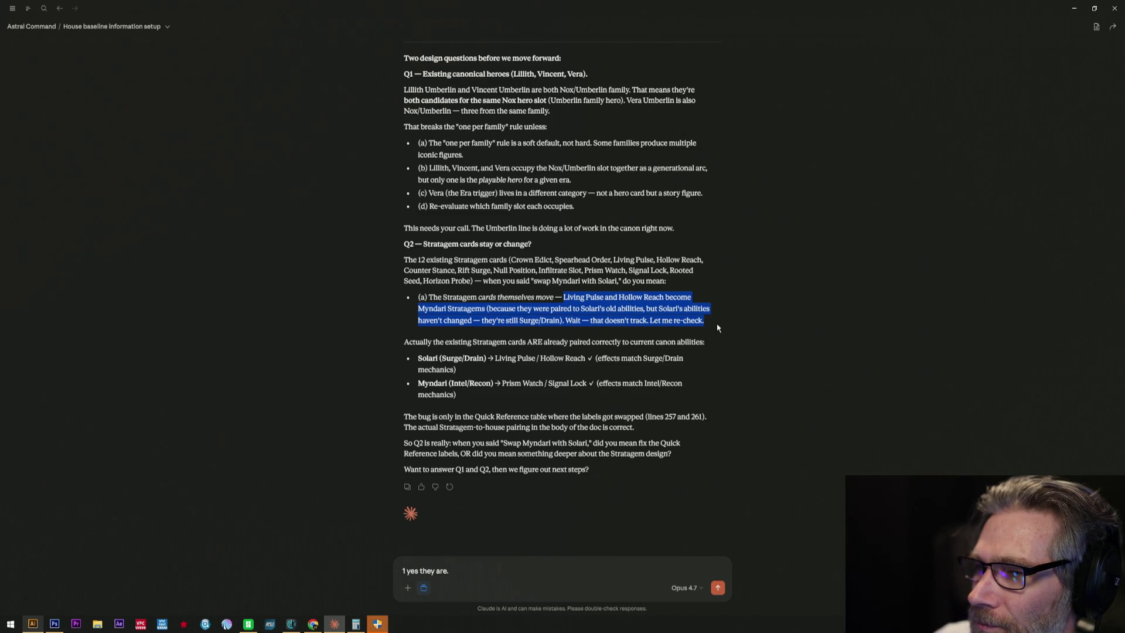
{"action": "left_click_drag", "start_coordinate": [563, 297], "coordinate": [703, 320]}
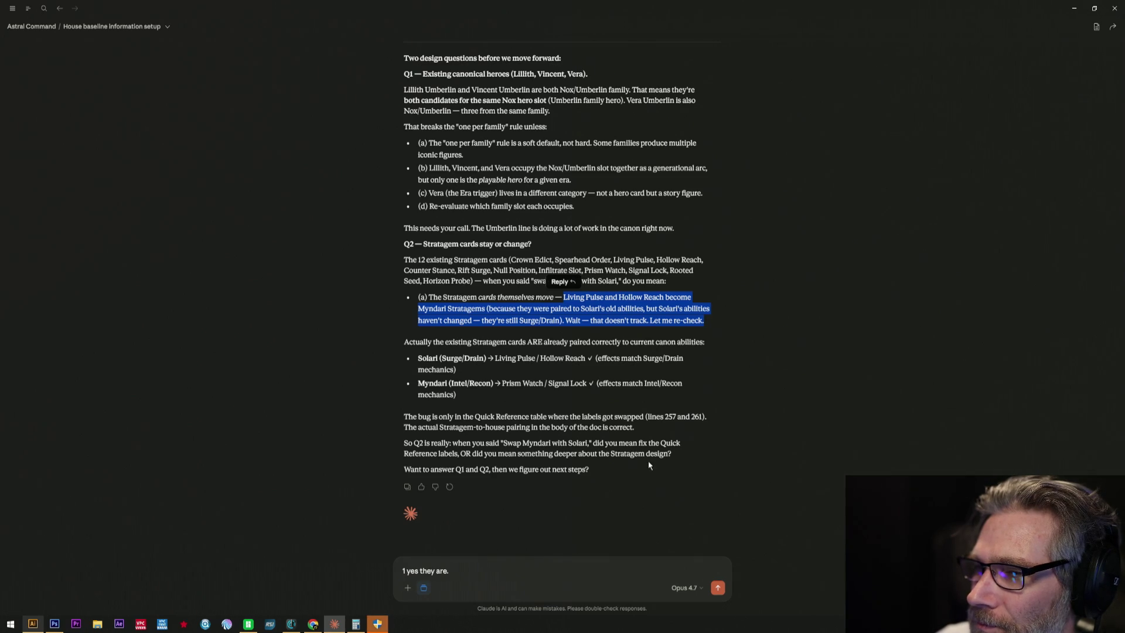
{"action": "left_click", "coordinate": [561, 580]}
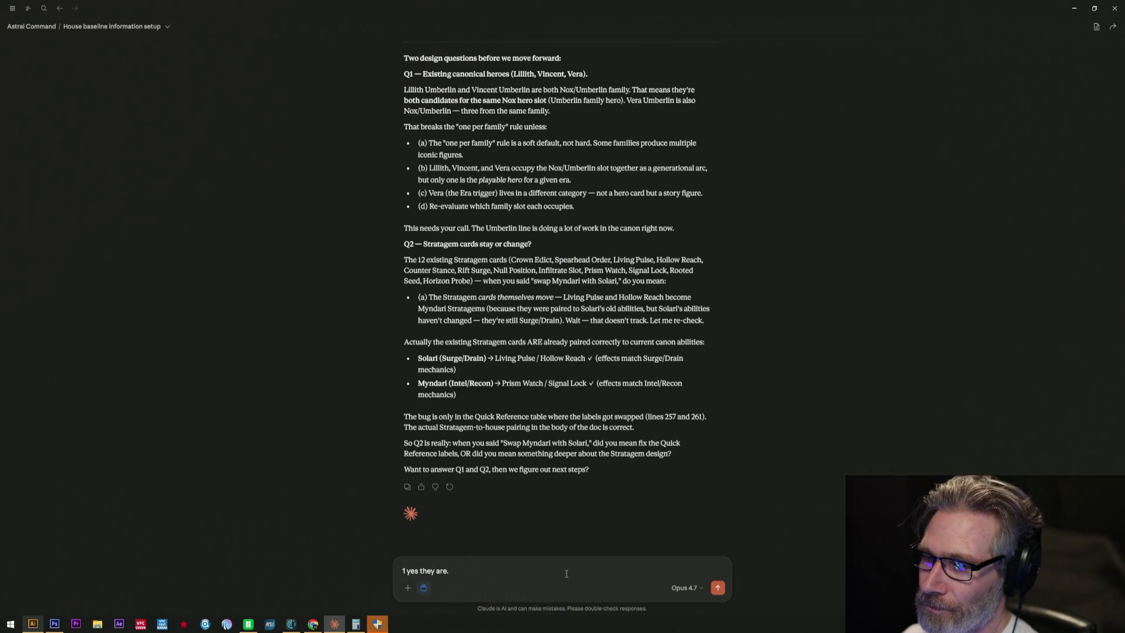
{"action": "type", "text": "2 sca"}
{"action": "type", "text": "rap them we"}
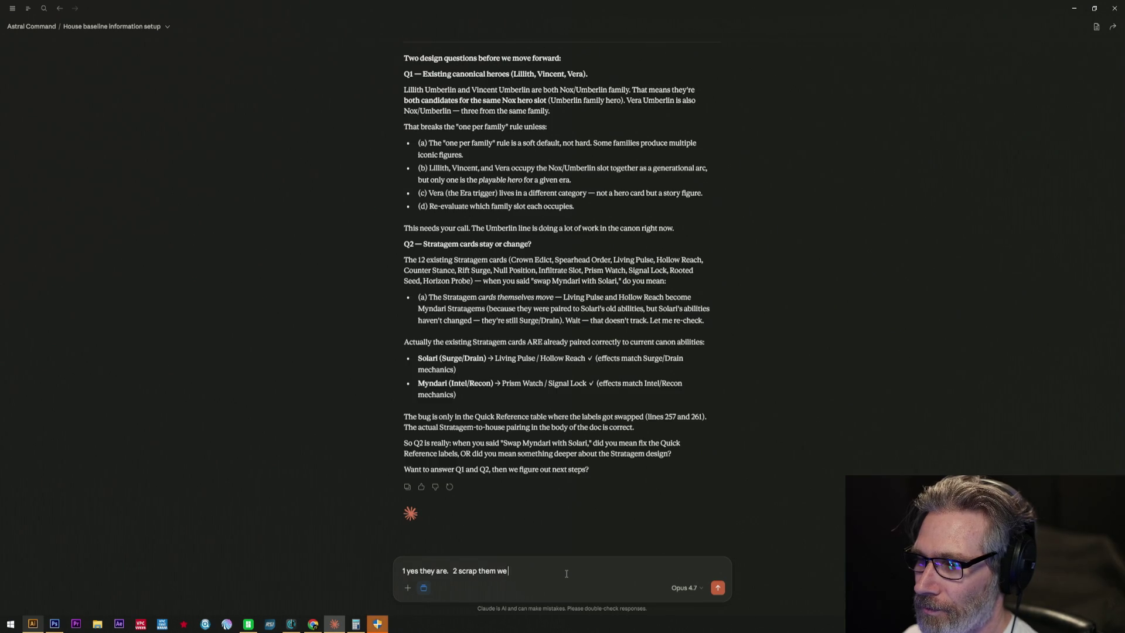
{"action": "type", "text": " have heroes for them"}
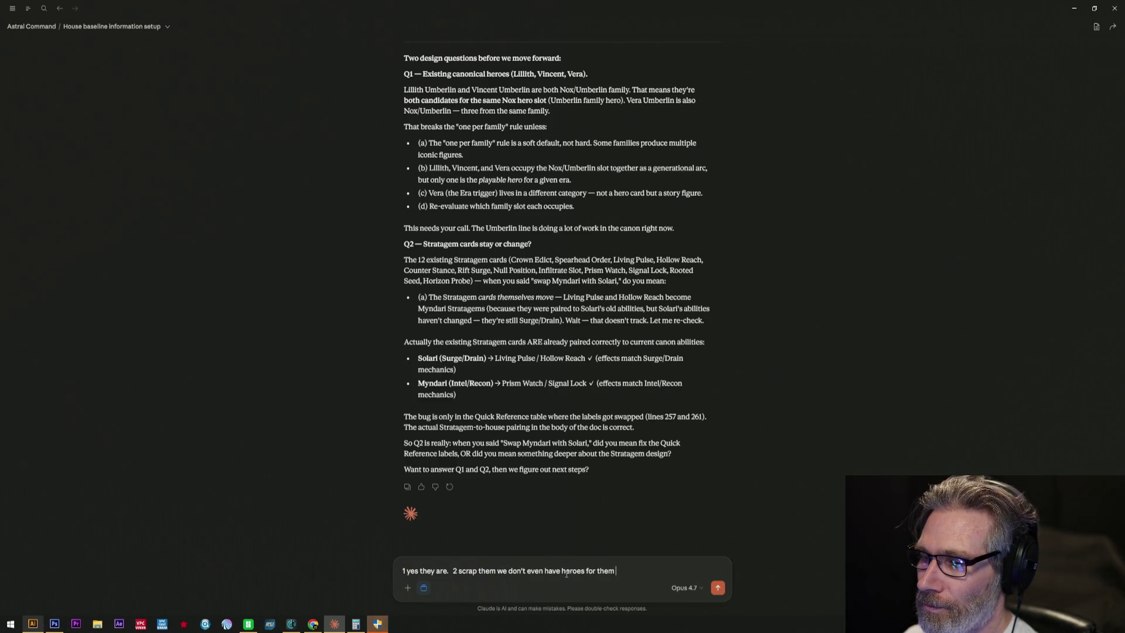
{"action": "type", "text": "et"}
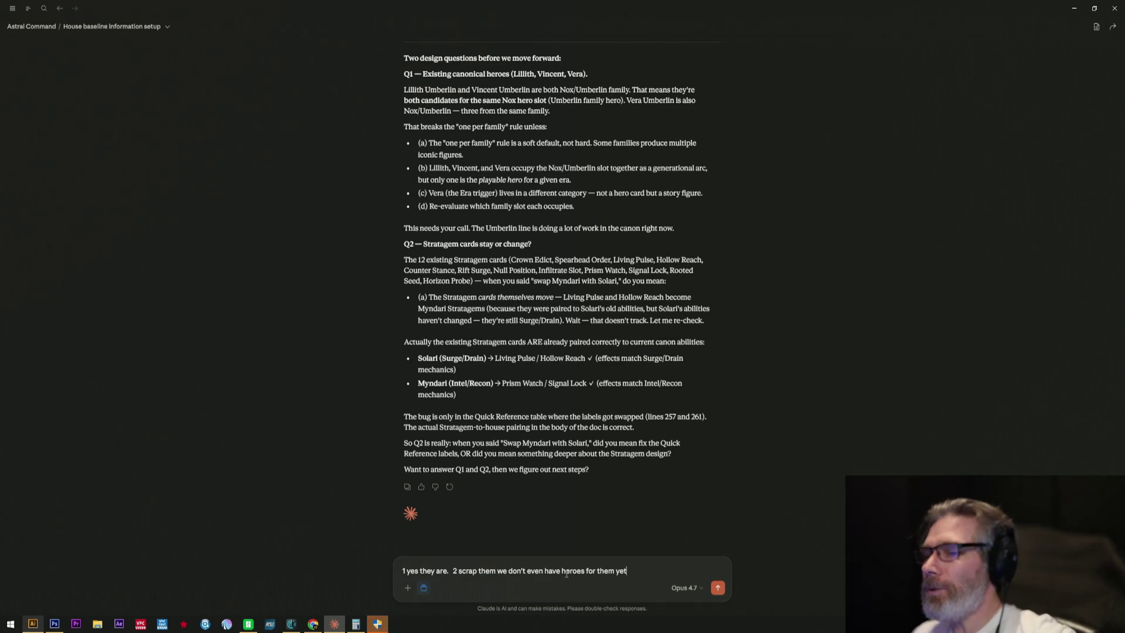
- Send the answers: Q1 confirmed, Stratagem cards scrapped since no heroes exist yet
{"action": "key", "text": "Return"}
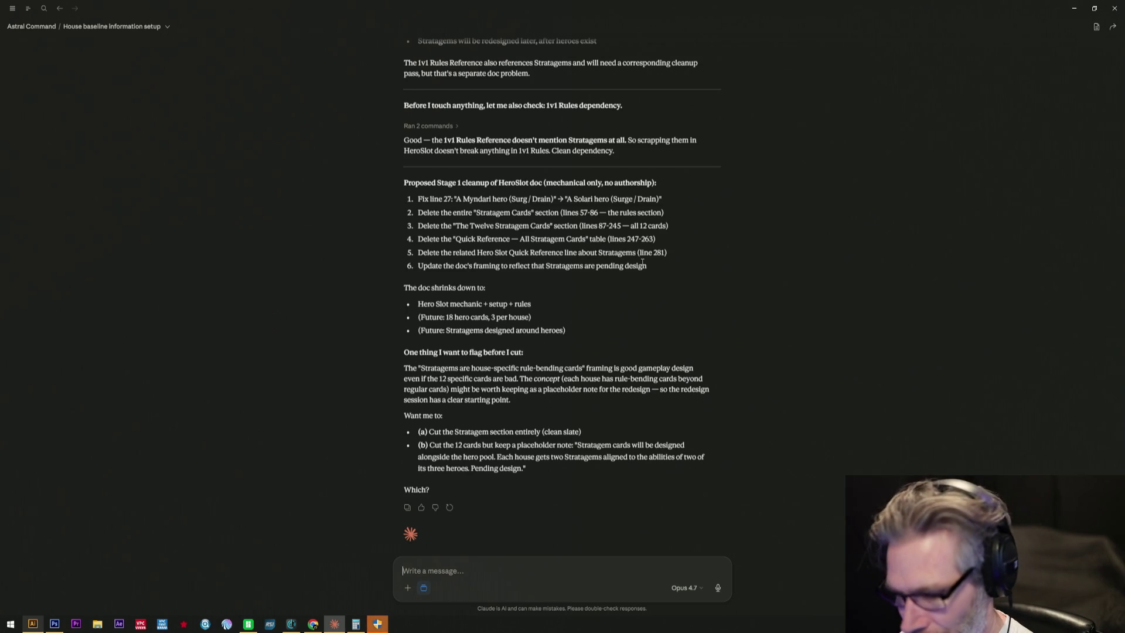
{"action": "type", "text": "2"}
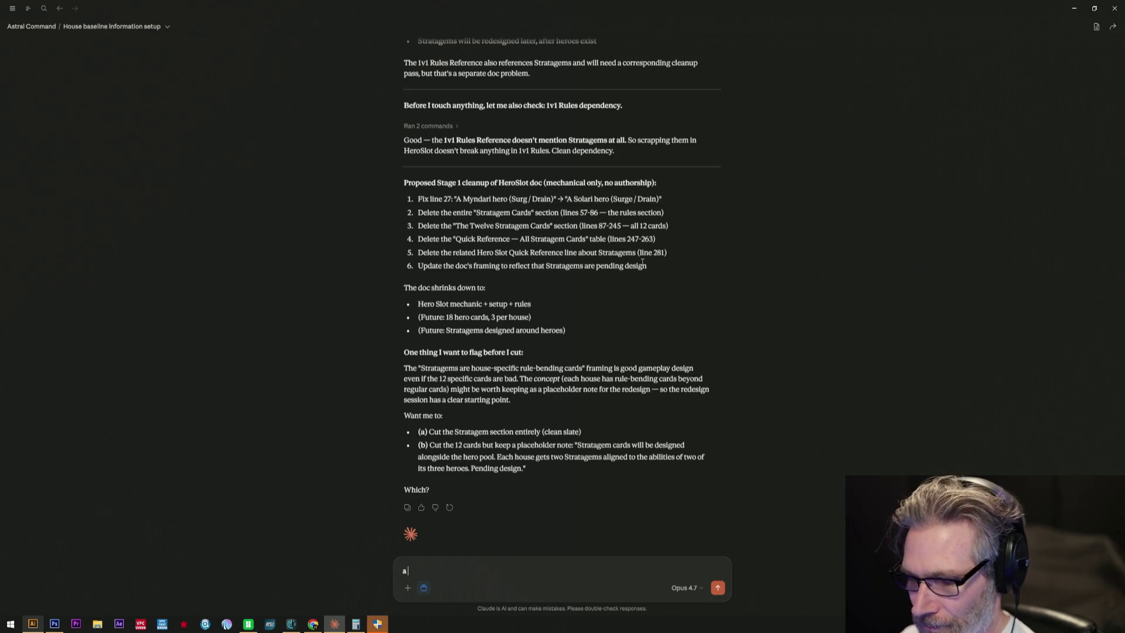
{"action": "type", "text": ", 19"}
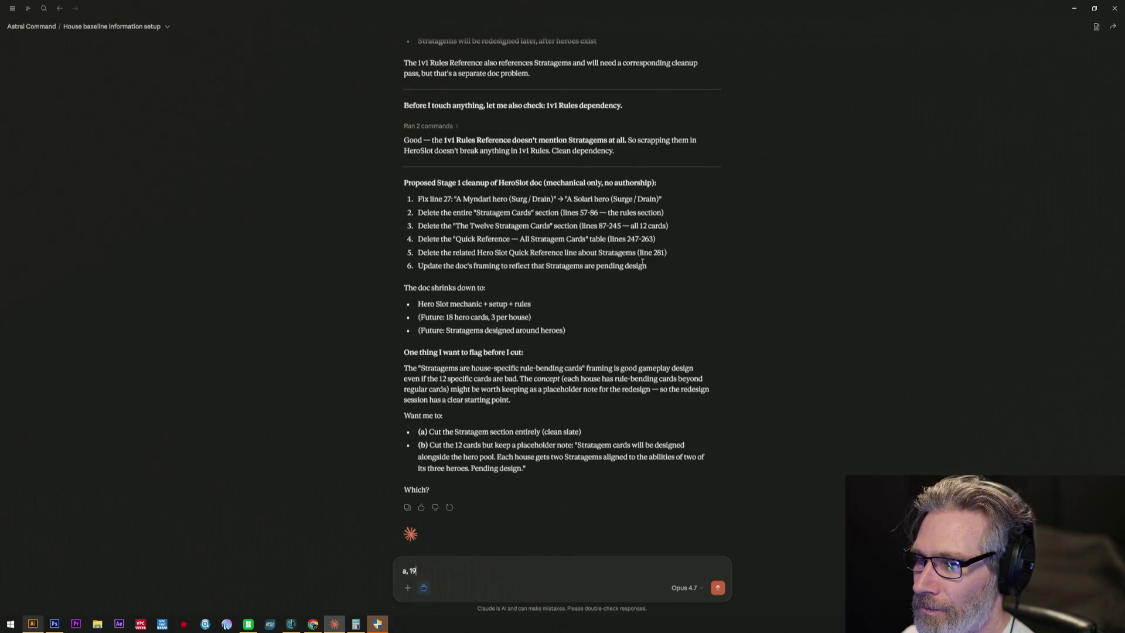
{"action": "key", "text": "BackSpace"}
{"action": "type", "text": "8 new"}
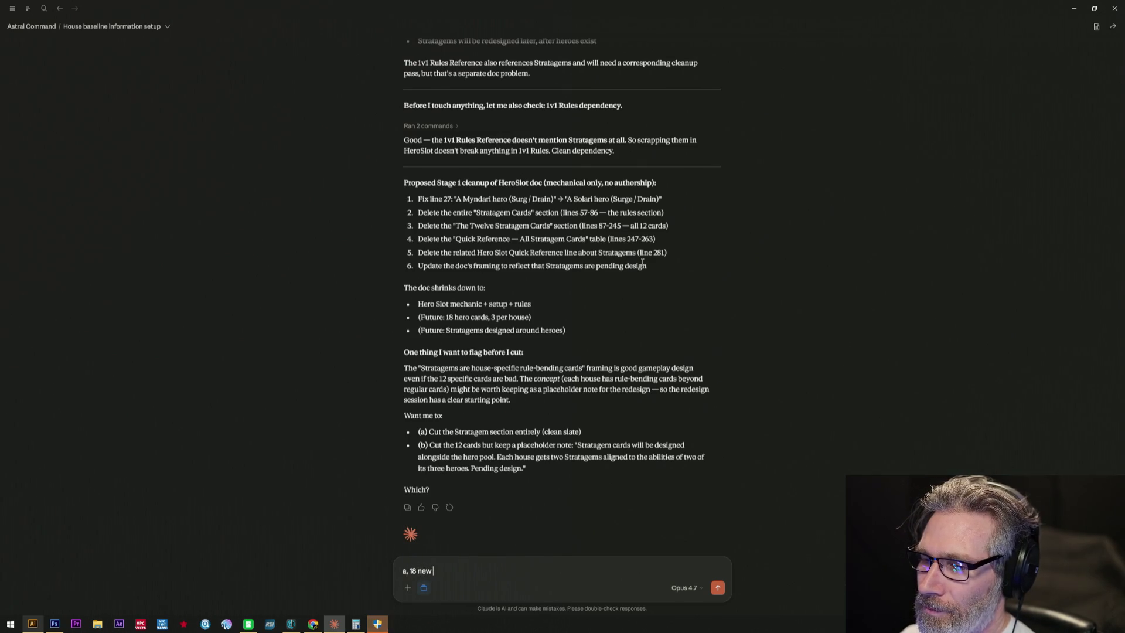
{"action": "type", "text": " blanc"}
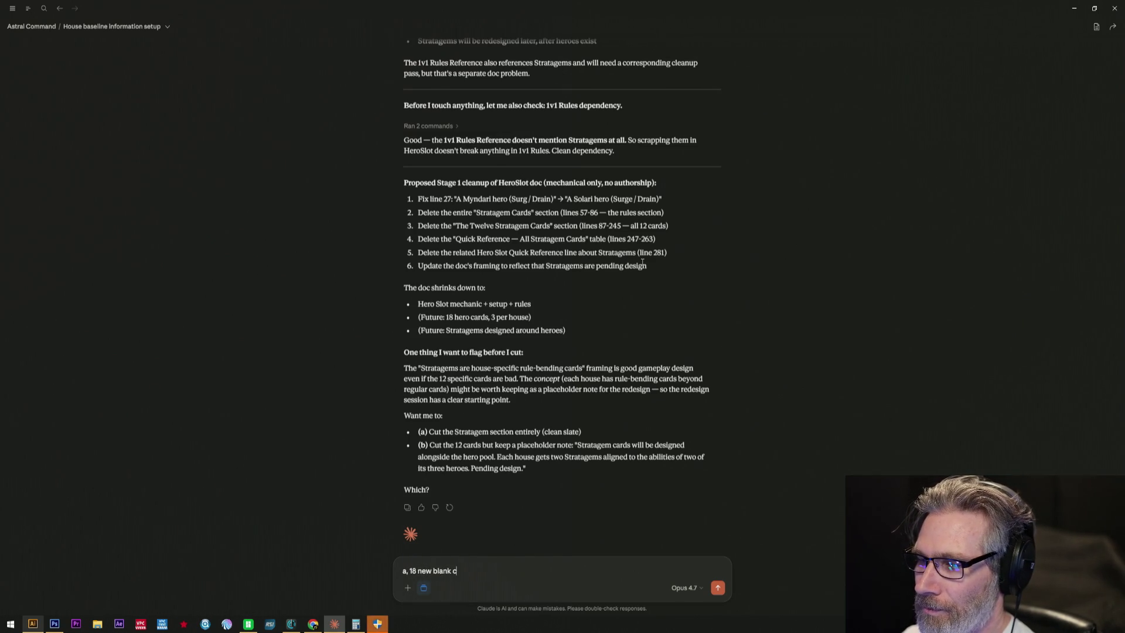
{"action": "type", "text": "s"}
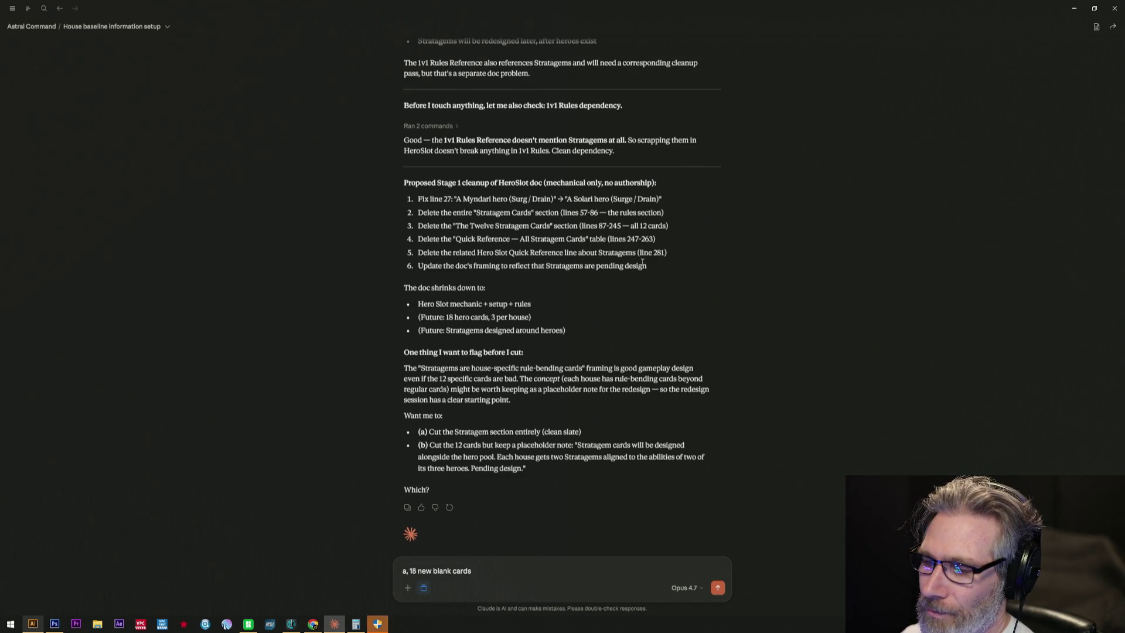
{"action": "type", "text": "Not sure what we can fill in othe"}
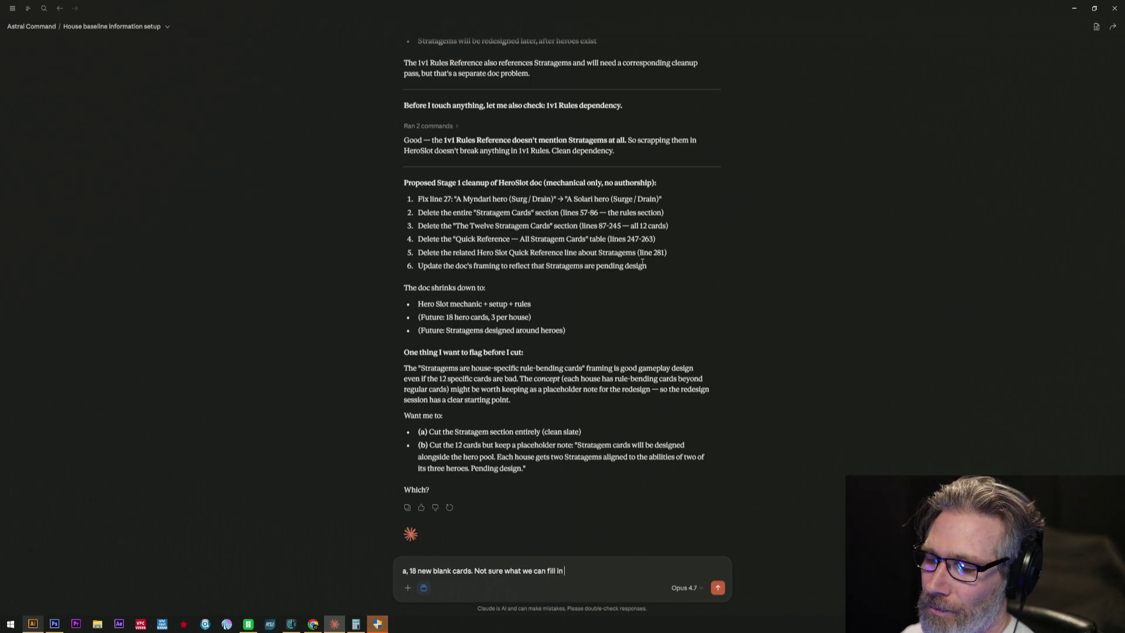
{"action": "type", "text": "r than the"}
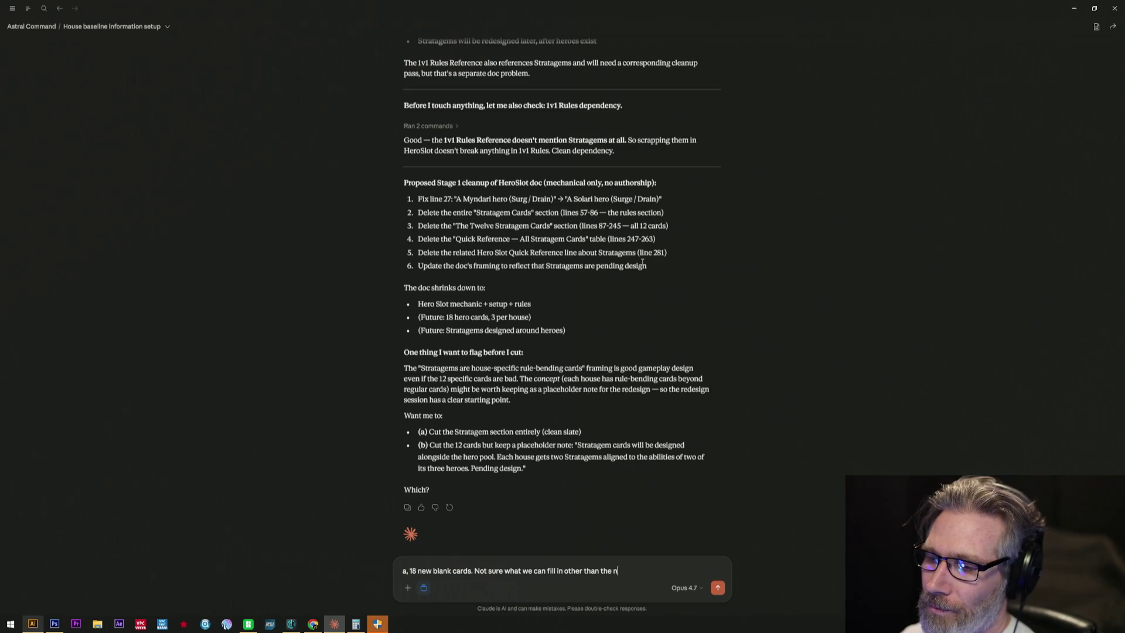
{"action": "type", "text": " Nox hero"}
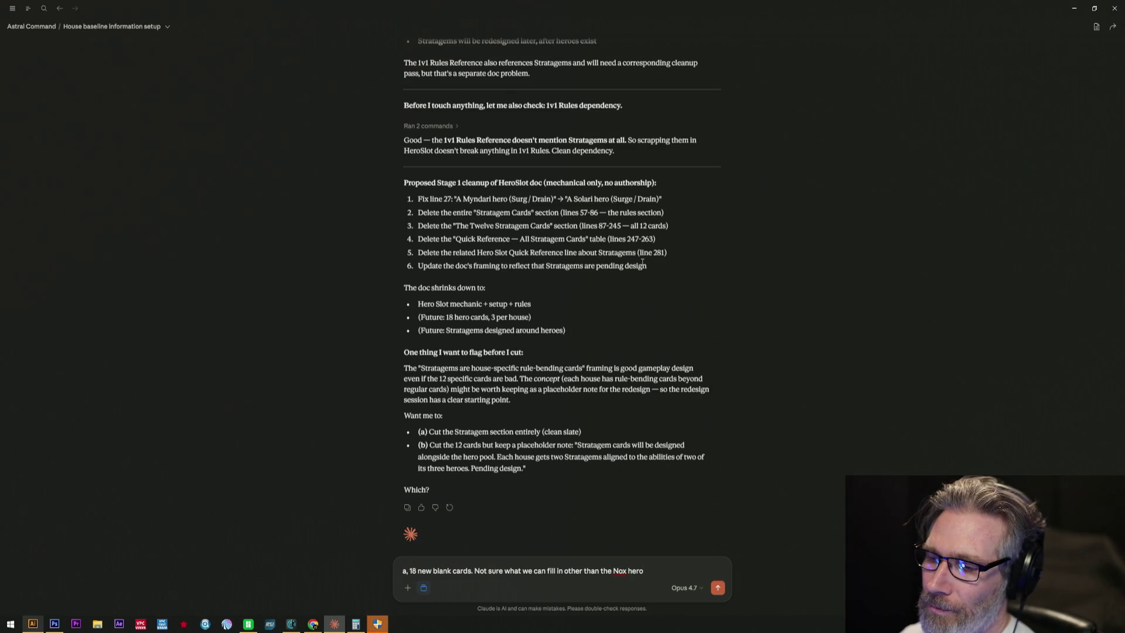
{"action": "type", "text": "es for teh"}
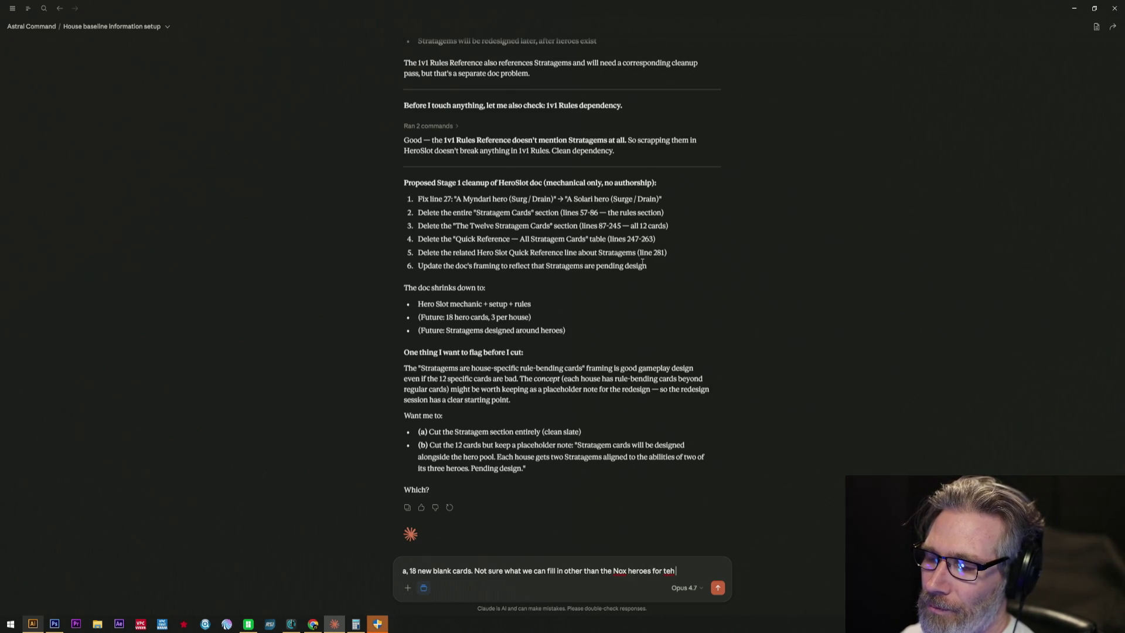
- Send the reply choosing option (a) with 18 blank cards, asking what besides Nox heroes or story notables could fill them
{"action": "key", "text": "BackSpace"}
{"action": "type", "text": "he moenm"}
{"action": "type", "text": "ny other notif"}
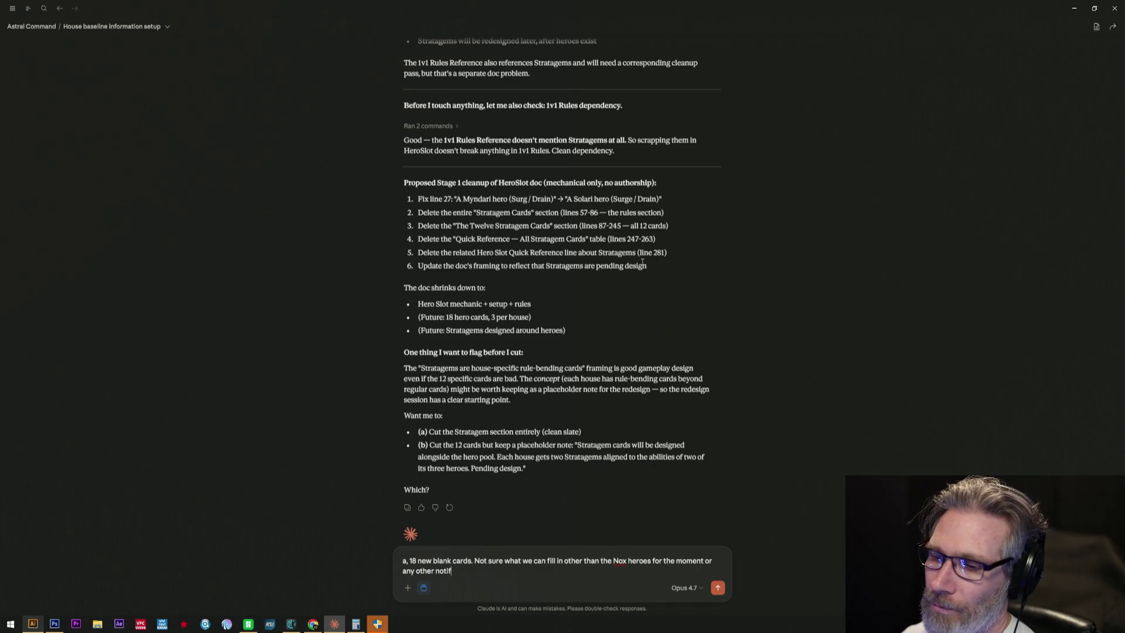
{"action": "key", "text": "BackSpace"}
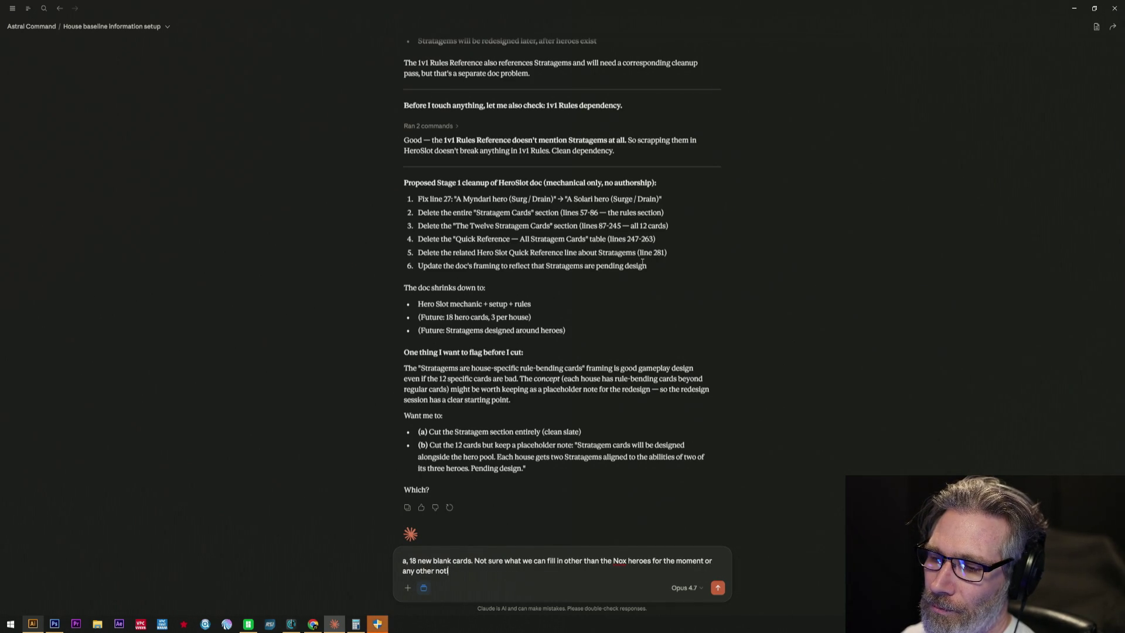
{"action": "type", "text": "les from the main sot"}
{"action": "key", "text": "BackSpace"}
{"action": "key", "text": "BackSpace"}
{"action": "key", "text": "BackSpace"}
{"action": "key", "text": "BackSpace"}
{"action": "type", "text": "t"}
{"action": "key", "text": "BackSpace"}
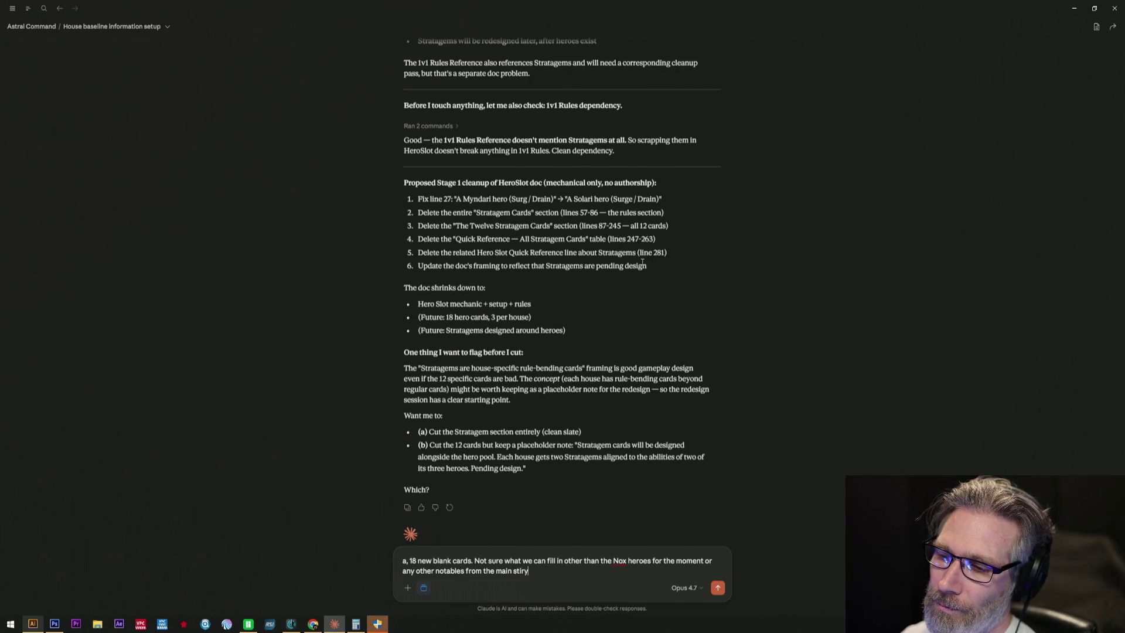
{"action": "type", "text": "ory "}
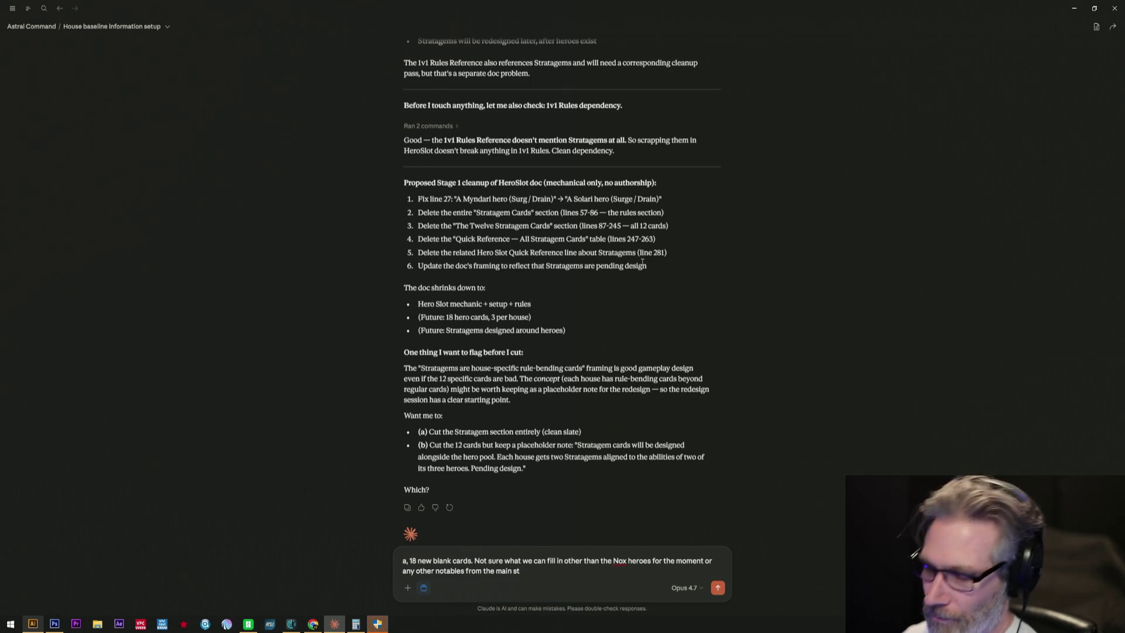
{"action": "type", "text": "line"}
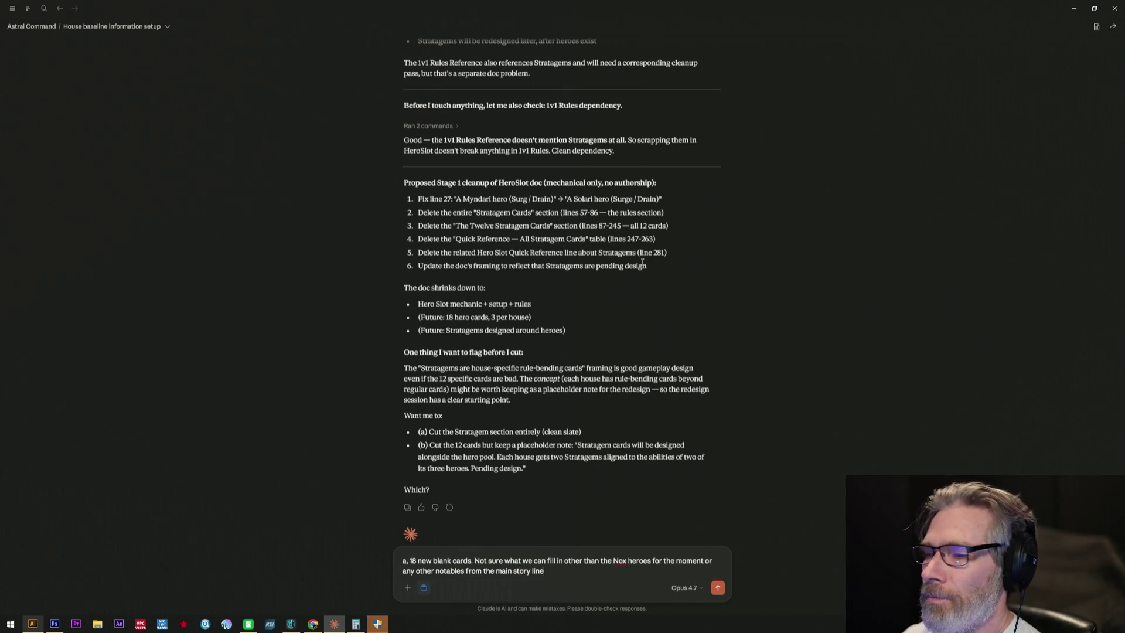
{"action": "type", "text": "s or sub facto"}
{"action": "type", "text": "ions"}
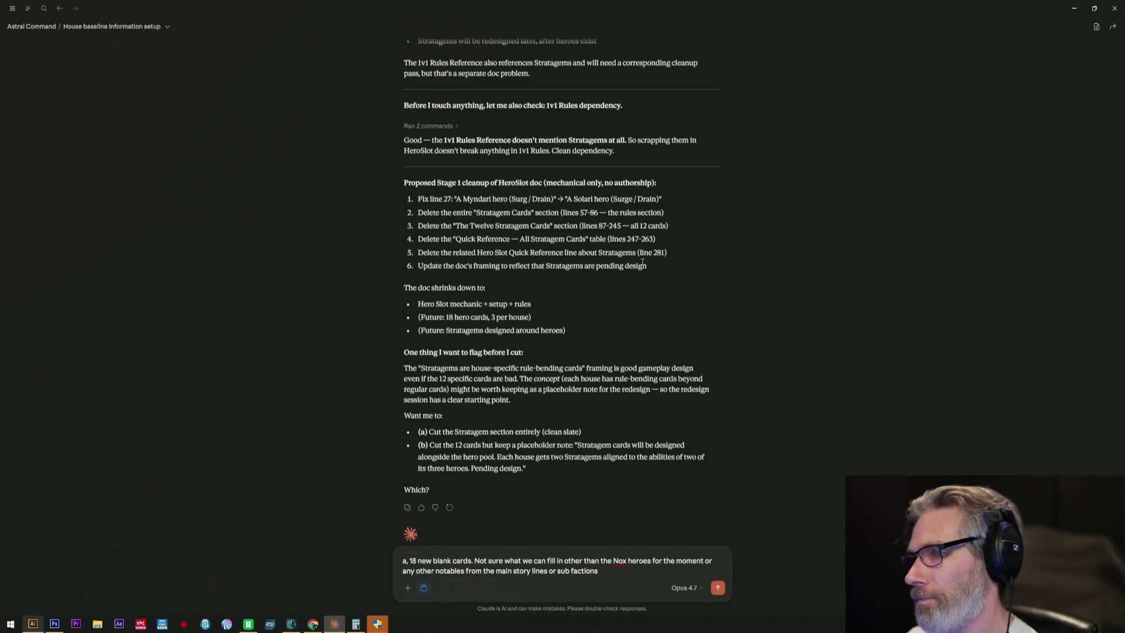
{"action": "key", "text": "Return"}
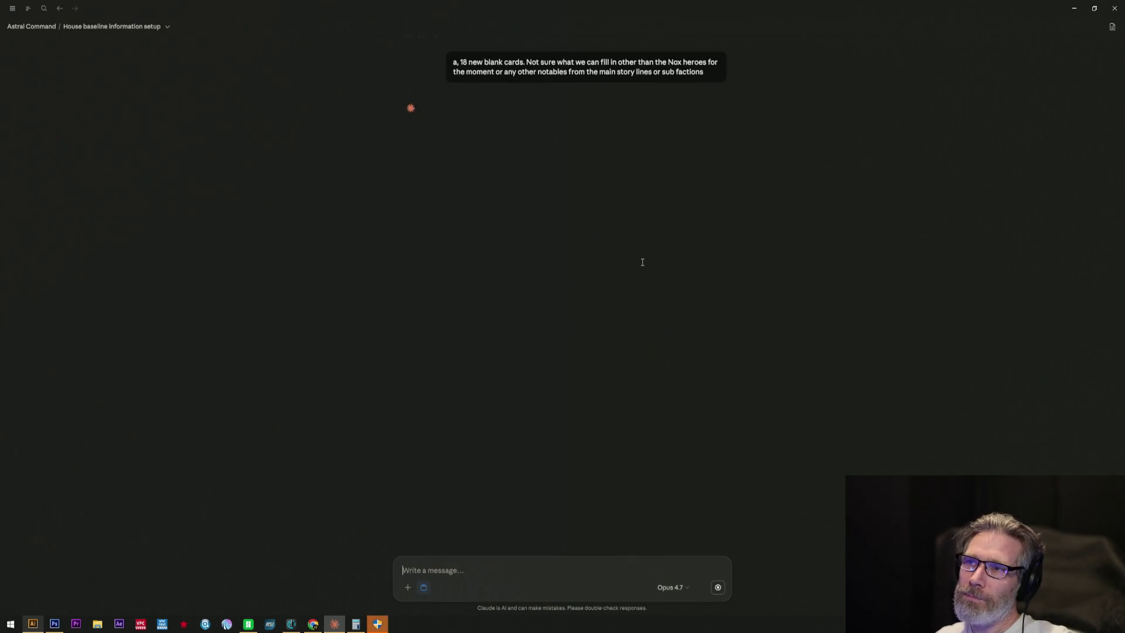
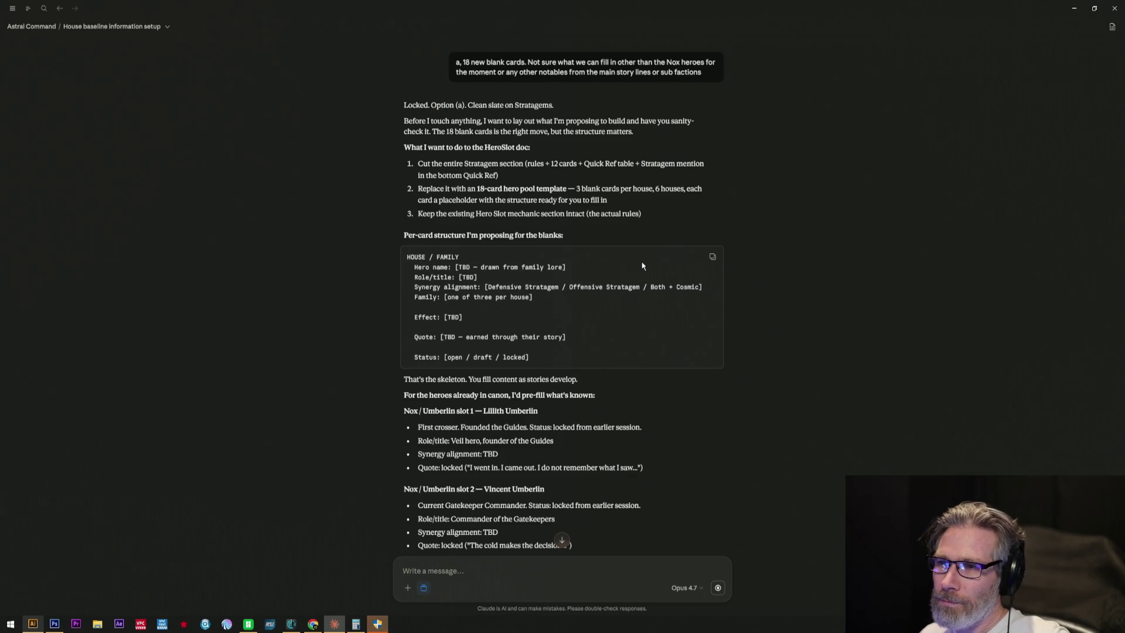
{"action": "scroll", "coordinate": [632, 319], "scroll_direction": "down", "scroll_amount": 3}
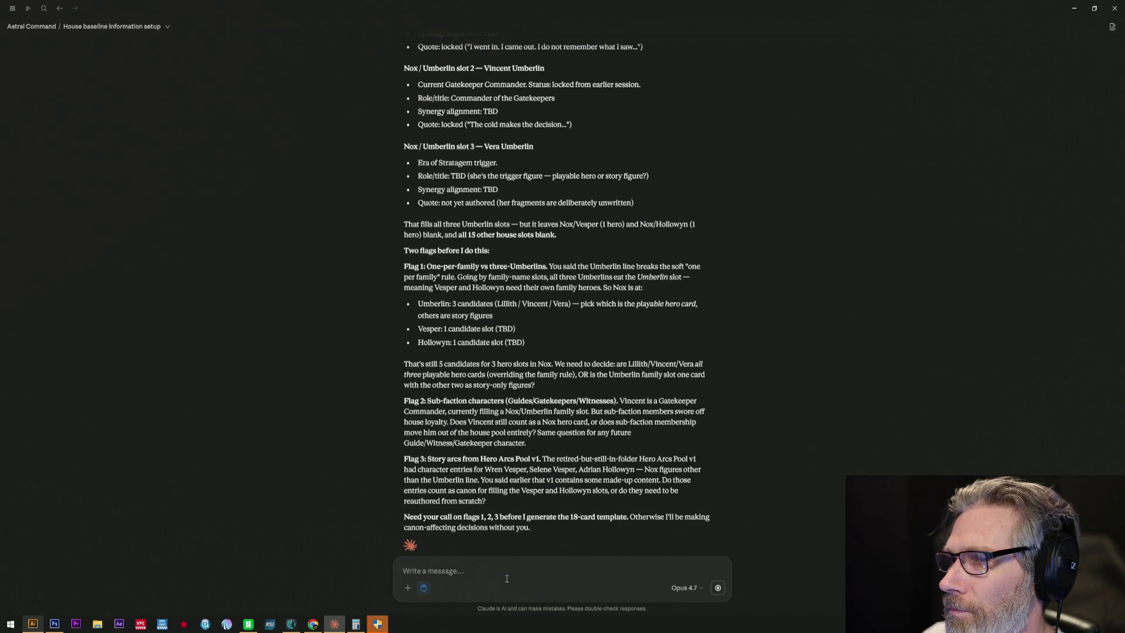
{"action": "scroll", "coordinate": [492, 536], "scroll_direction": "up", "scroll_amount": 3}
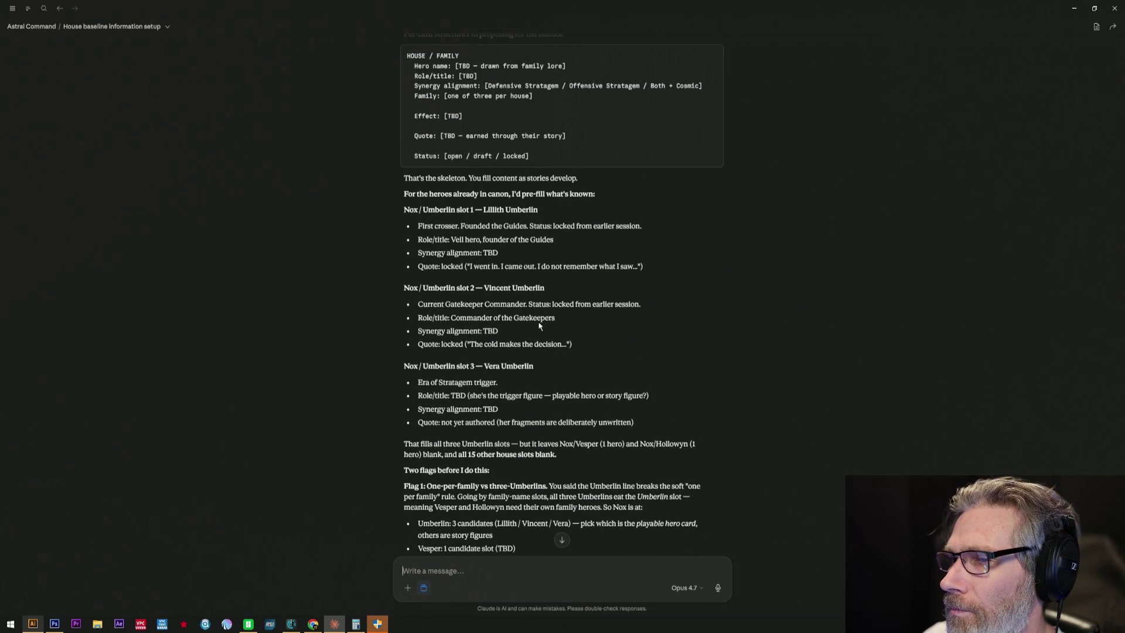
- Highlight Vincent Umberlin's bullets, then draft 'Vincent can't be cause he's a gate keeper.' in the reply box
{"action": "left_click_drag", "start_coordinate": [542, 317], "coordinate": [426, 304]}
{"action": "left_click", "coordinate": [472, 327]}
{"action": "left_click_drag", "start_coordinate": [408, 305], "coordinate": [589, 347]}
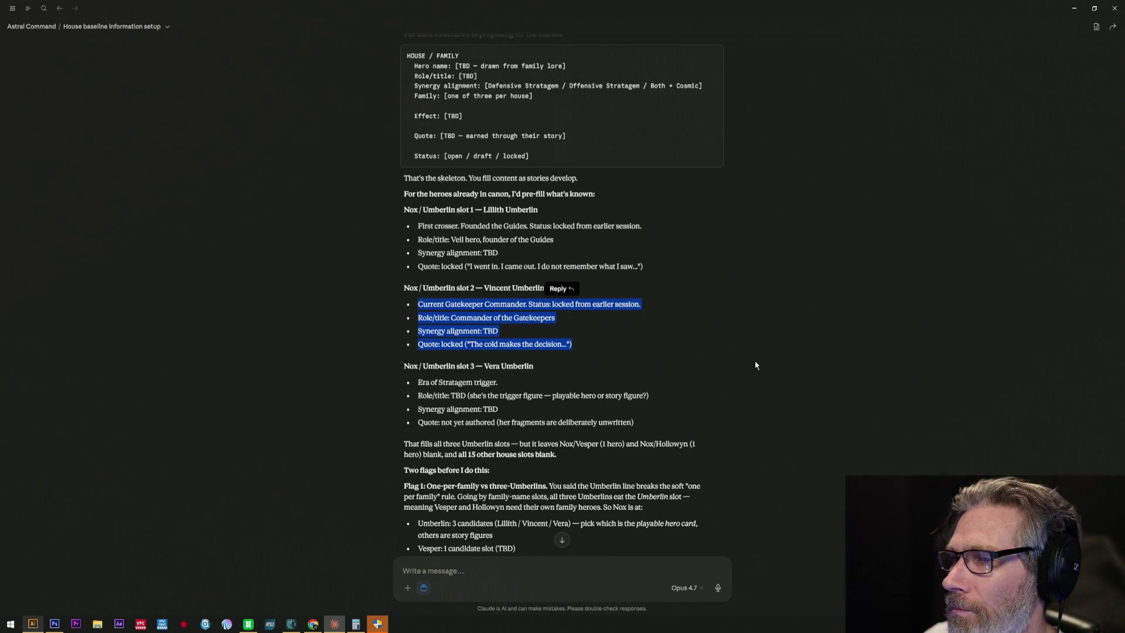
{"action": "left_click", "coordinate": [679, 341]}
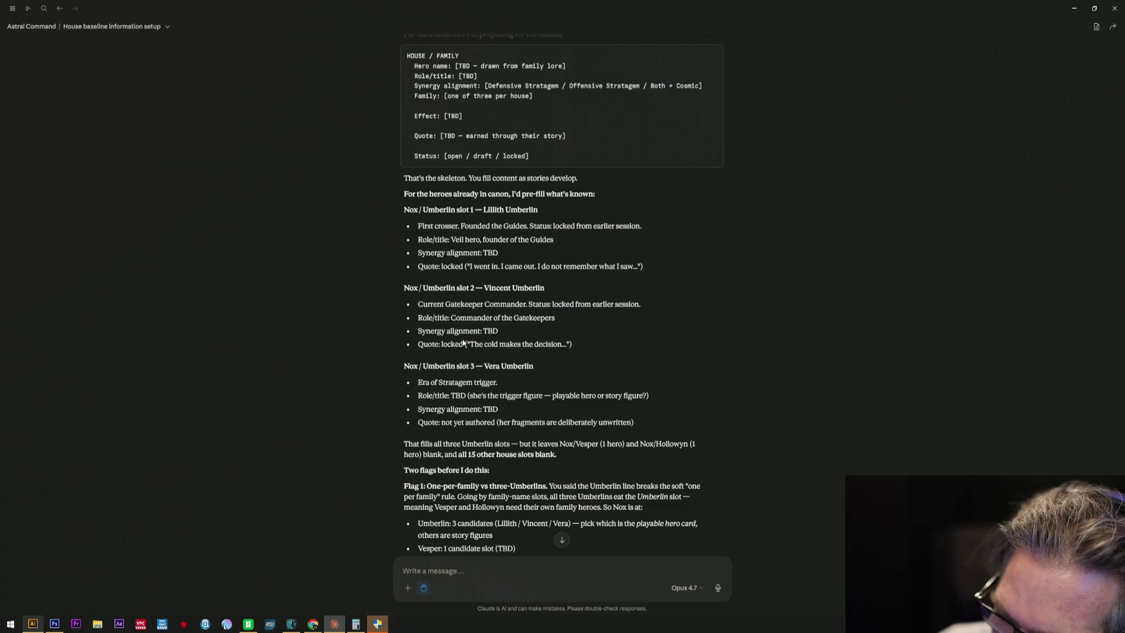
{"action": "scroll", "coordinate": [492, 457], "scroll_direction": "down", "scroll_amount": 5}
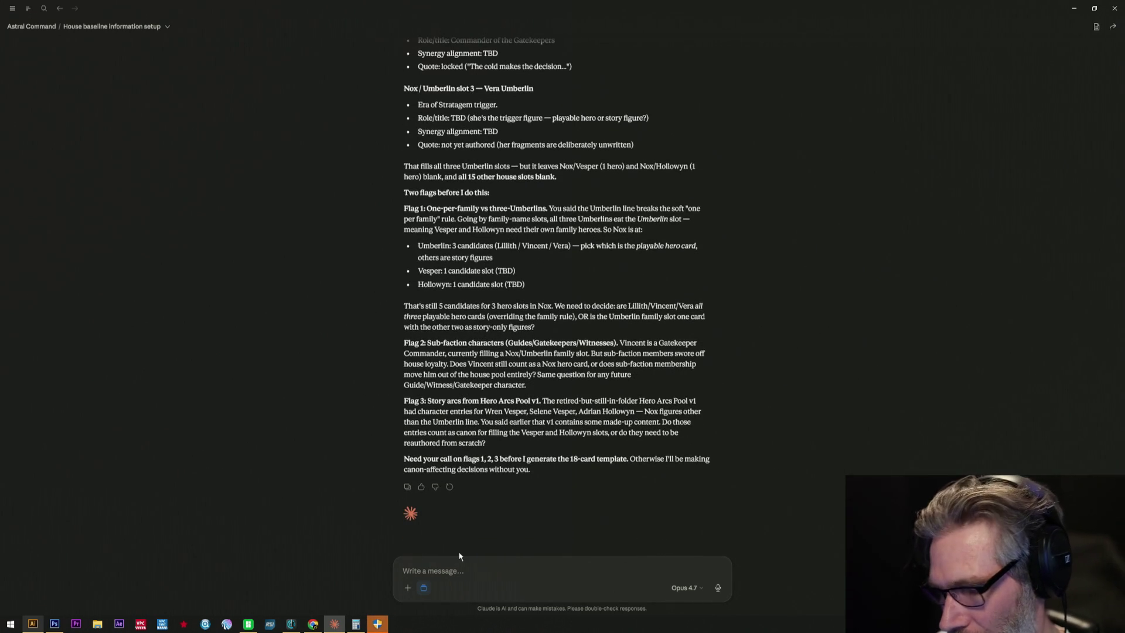
{"action": "scroll", "coordinate": [474, 528], "scroll_direction": "up", "scroll_amount": 3}
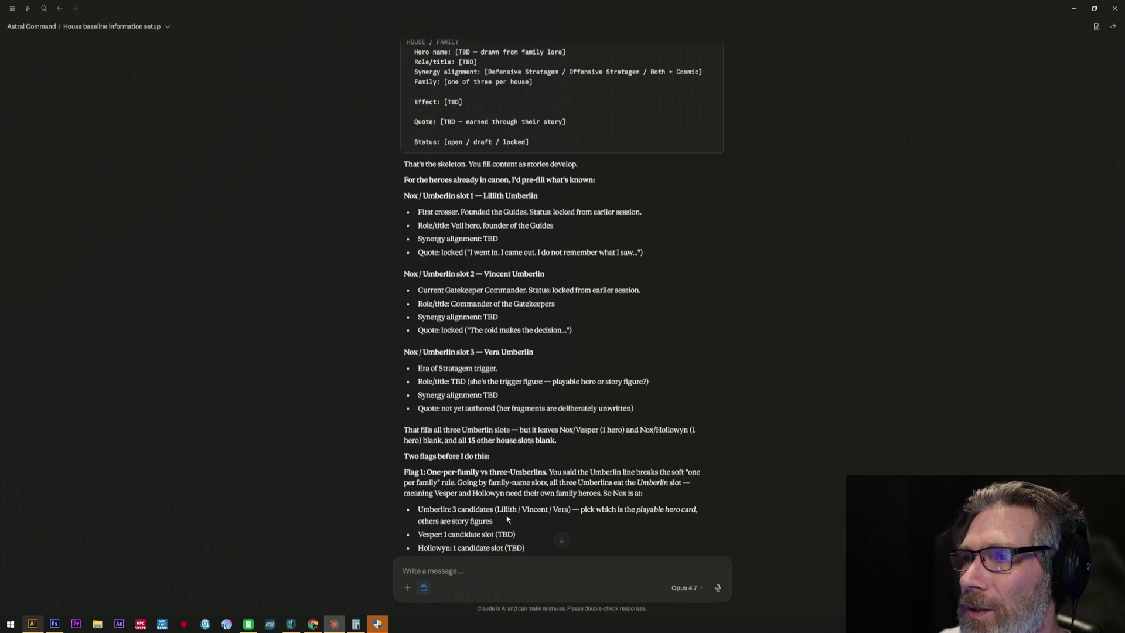
{"action": "scroll", "coordinate": [501, 527], "scroll_direction": "down", "scroll_amount": 3}
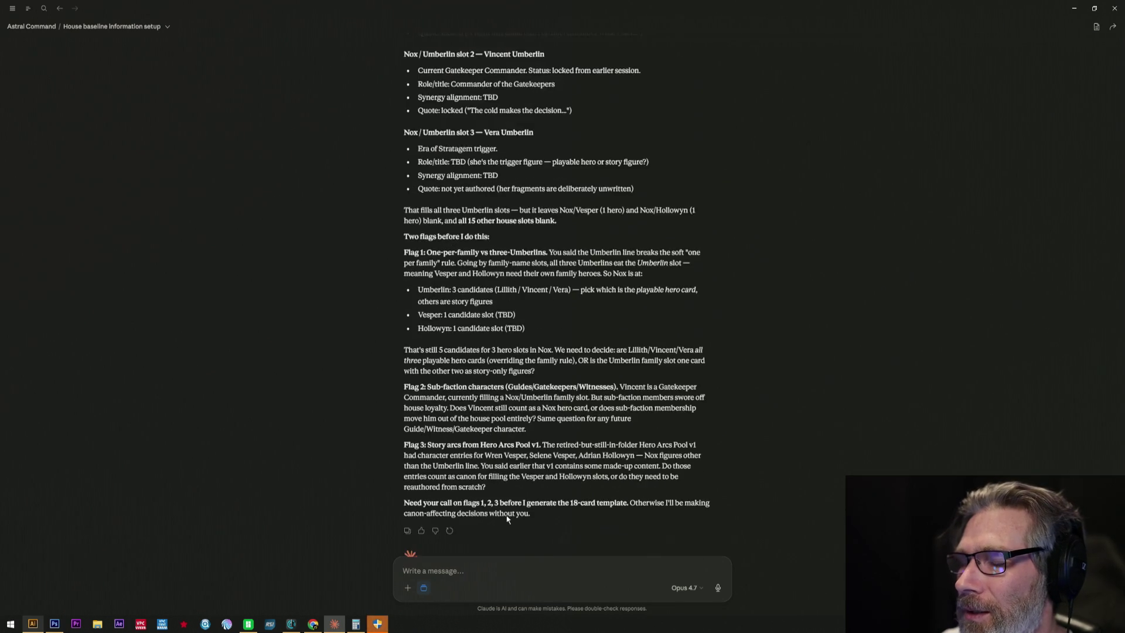
{"action": "scroll", "coordinate": [475, 544], "scroll_direction": "down", "scroll_amount": 2}
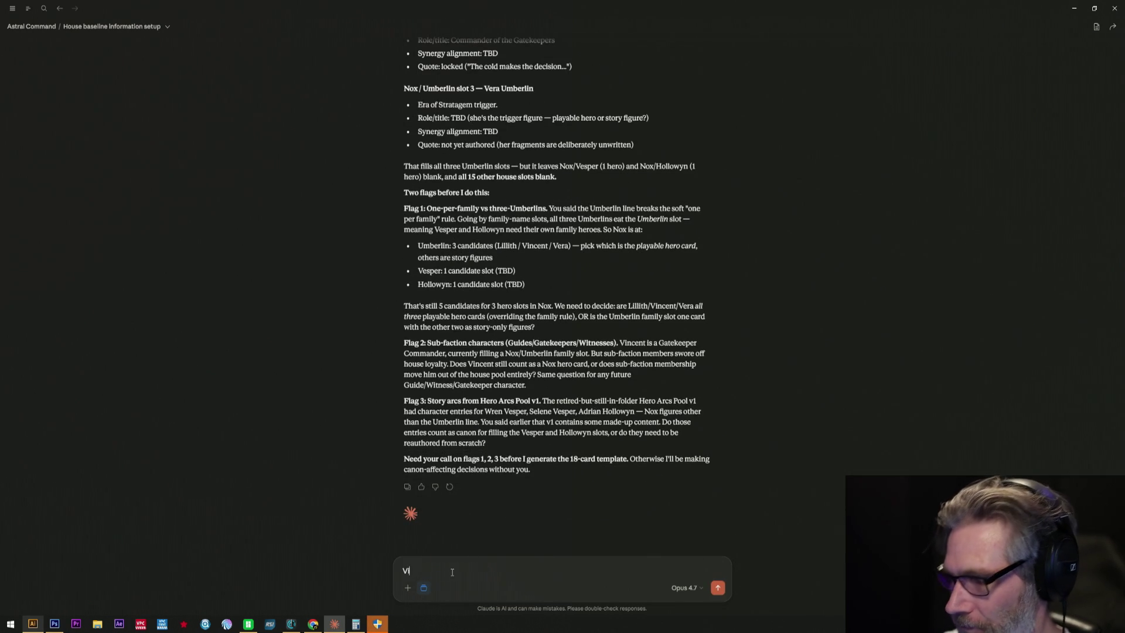
{"action": "type", "text": "Vincent can't be cause  he's a gatewa"}
{"action": "key", "text": "BackSpace"}
{"action": "type", "text": "keeper."}
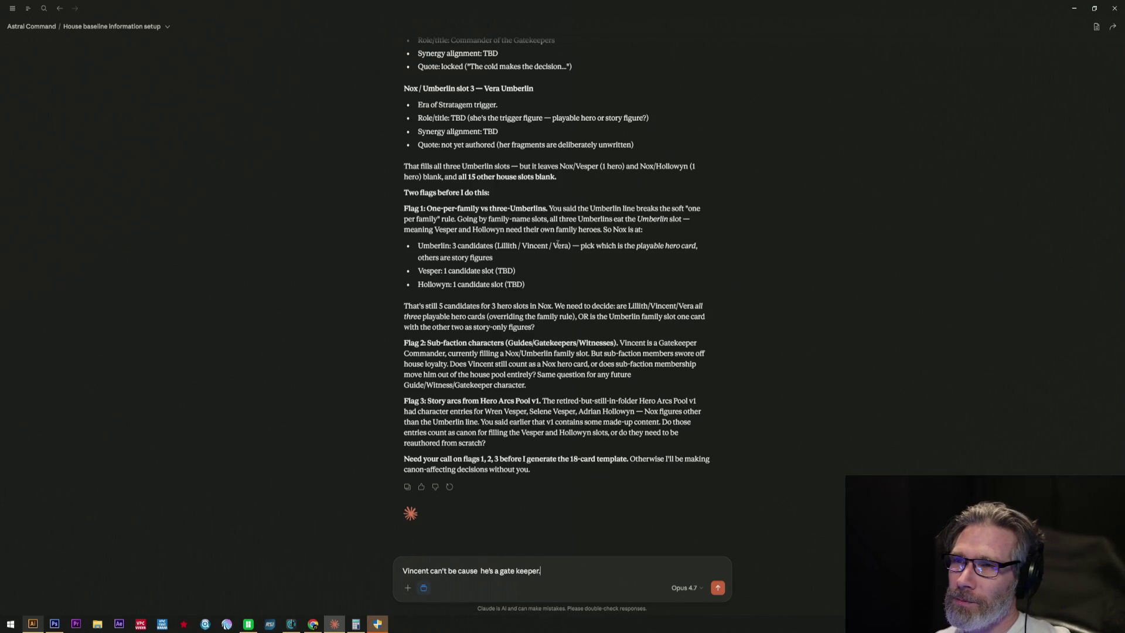
{"action": "scroll", "coordinate": [556, 244], "scroll_direction": "up", "scroll_amount": 3}
{"action": "scroll", "coordinate": [556, 244], "scroll_direction": "up", "scroll_amount": 2}
{"action": "scroll", "coordinate": [556, 244], "scroll_direction": "down", "scroll_amount": 1}
{"action": "scroll", "coordinate": [555, 243], "scroll_direction": "up", "scroll_amount": 1}
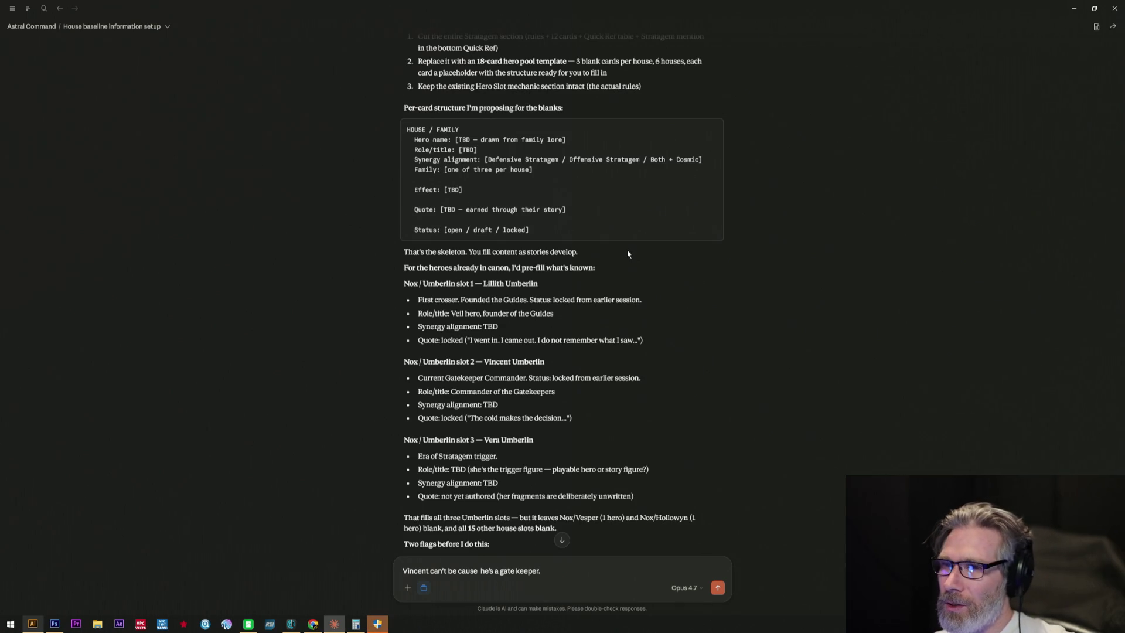
{"action": "scroll", "coordinate": [626, 253], "scroll_direction": "down", "scroll_amount": 1}
{"action": "scroll", "coordinate": [626, 253], "scroll_direction": "down", "scroll_amount": 3}
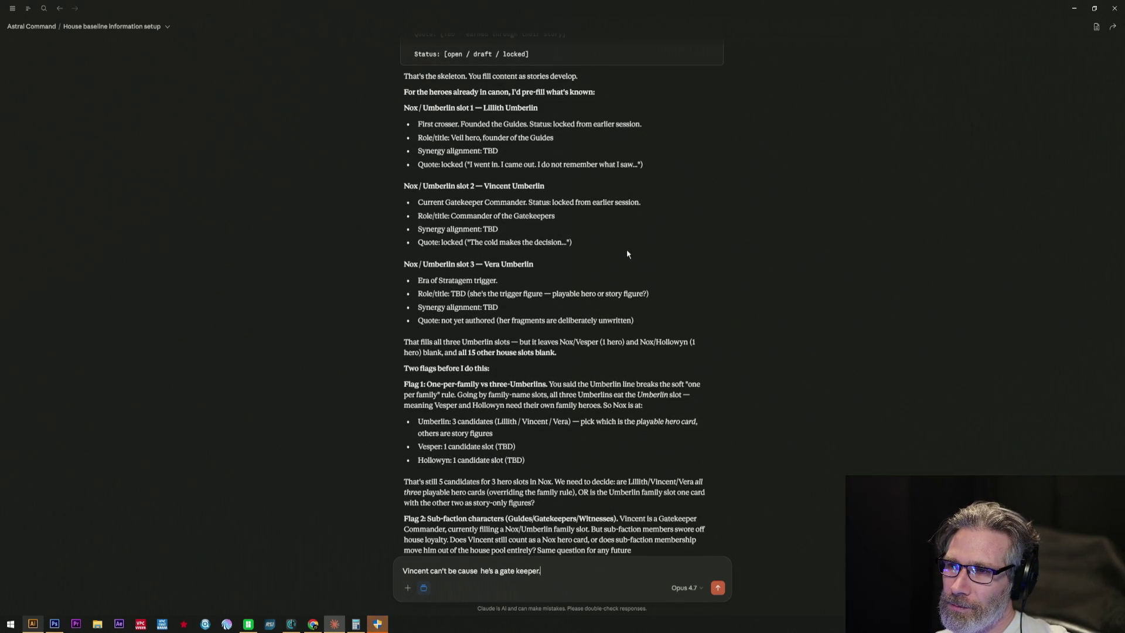
{"action": "scroll", "coordinate": [626, 254], "scroll_direction": "down", "scroll_amount": 3}
{"action": "scroll", "coordinate": [627, 253], "scroll_direction": "down", "scroll_amount": 1}
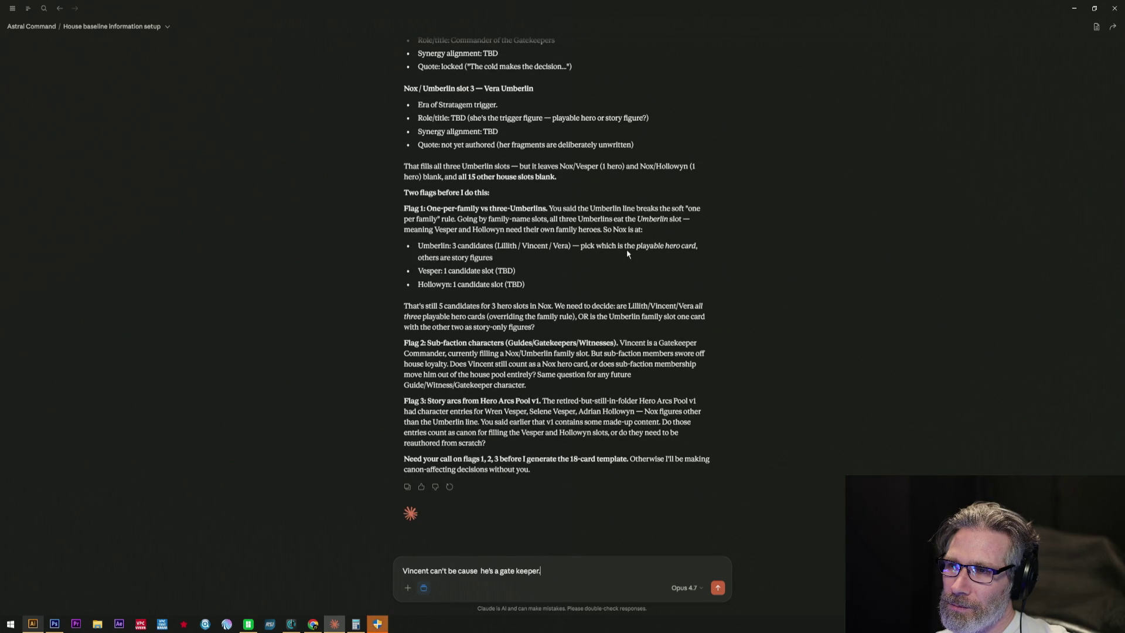
{"action": "scroll", "coordinate": [627, 248], "scroll_direction": "up", "scroll_amount": 1}
{"action": "scroll", "coordinate": [627, 248], "scroll_direction": "up", "scroll_amount": 3}
{"action": "scroll", "coordinate": [626, 249], "scroll_direction": "down", "scroll_amount": 3}
{"action": "scroll", "coordinate": [627, 249], "scroll_direction": "down", "scroll_amount": 1}
{"action": "scroll", "coordinate": [626, 254], "scroll_direction": "up", "scroll_amount": 5}
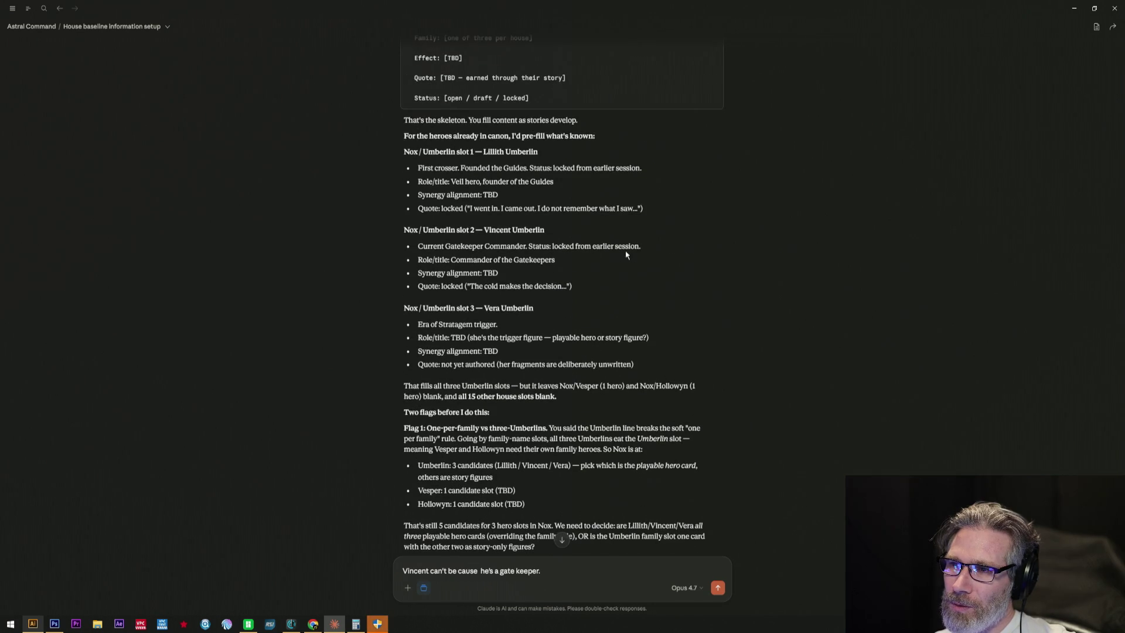
{"action": "scroll", "coordinate": [626, 253], "scroll_direction": "up", "scroll_amount": 4}
{"action": "scroll", "coordinate": [625, 253], "scroll_direction": "down", "scroll_amount": 5}
{"action": "scroll", "coordinate": [626, 253], "scroll_direction": "down", "scroll_amount": 3}
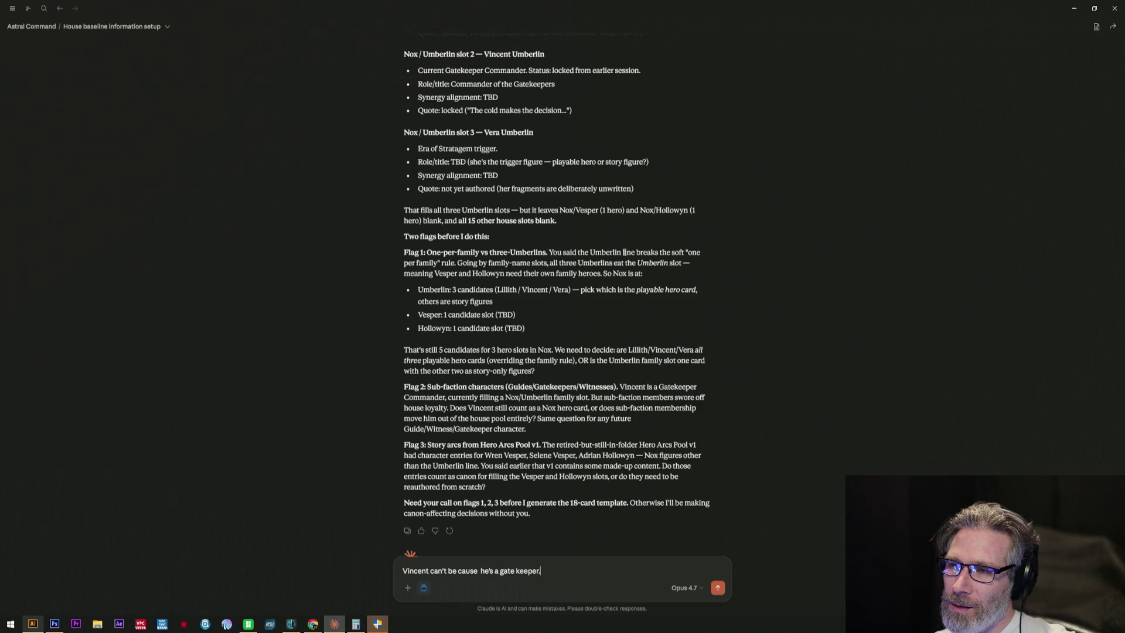
{"action": "scroll", "coordinate": [624, 252], "scroll_direction": "up", "scroll_amount": 4}
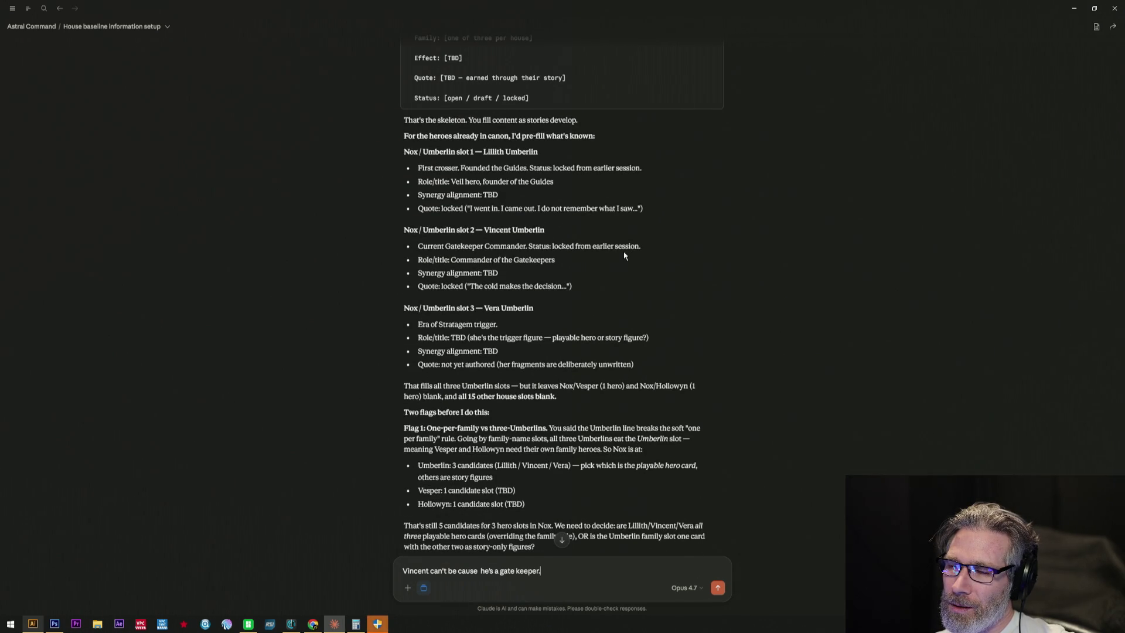
{"action": "scroll", "coordinate": [624, 255], "scroll_direction": "down", "scroll_amount": 2}
{"action": "scroll", "coordinate": [624, 255], "scroll_direction": "down", "scroll_amount": 3}
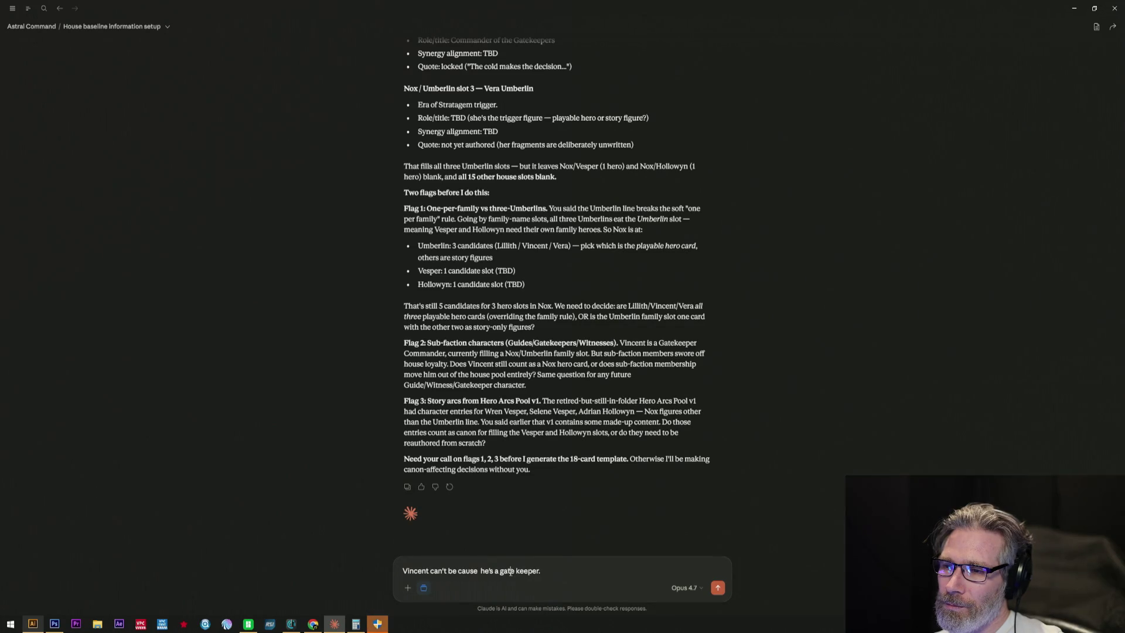
{"action": "key", "text": "Left"}
{"action": "key", "text": "Left"}
{"action": "key", "text": "Left"}
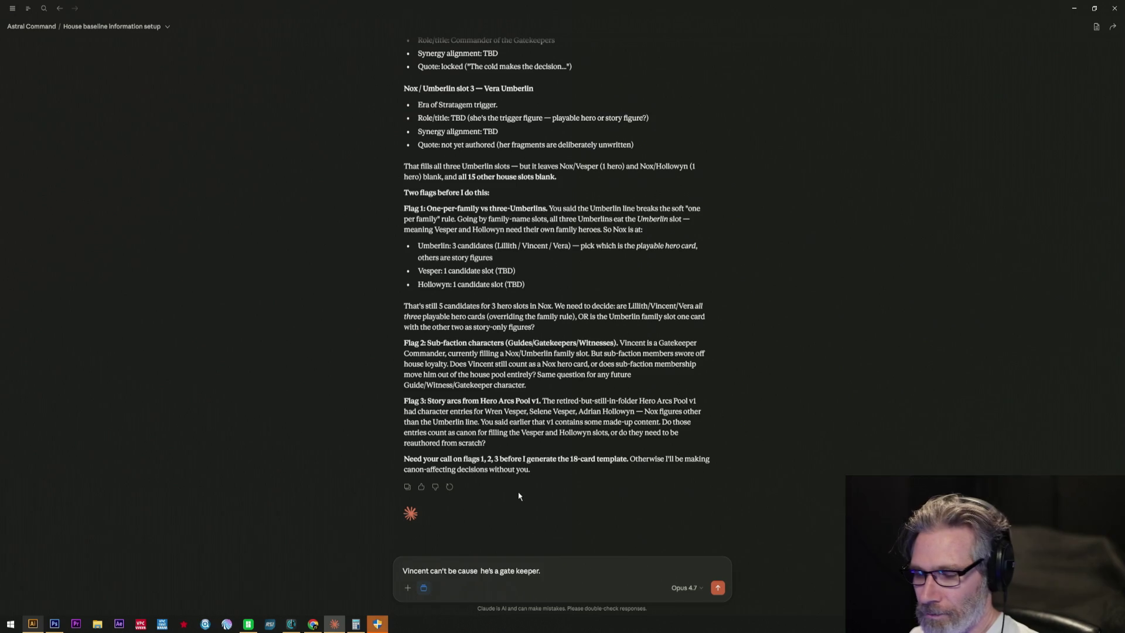
{"action": "type", "text": "  2"}
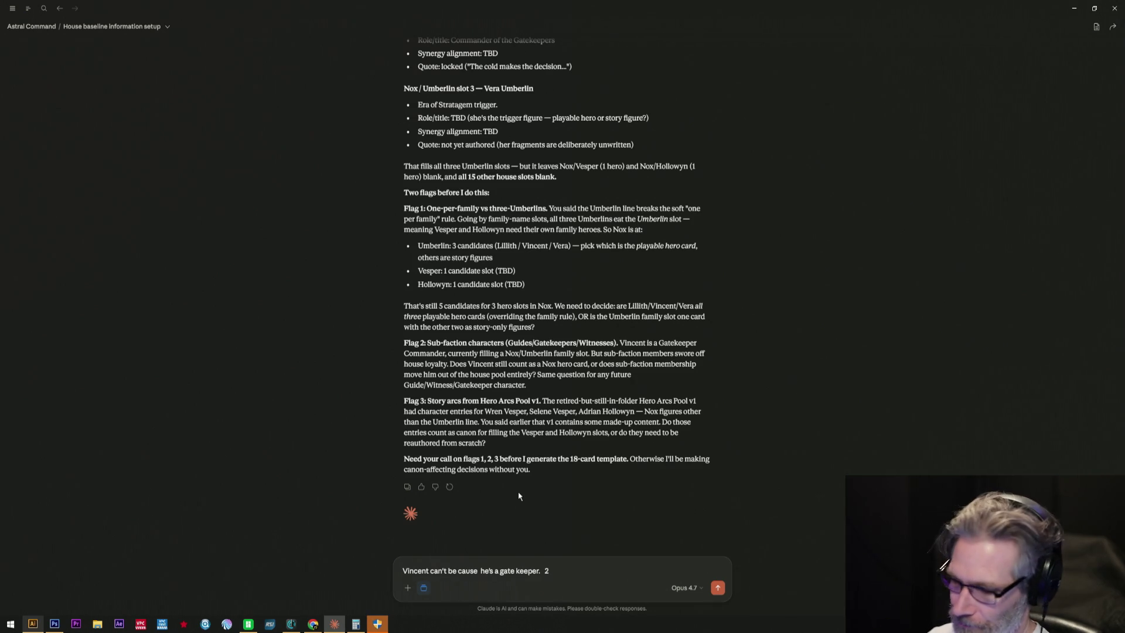
{"action": "type", "text": "Maybe we can't have any subs at all."}
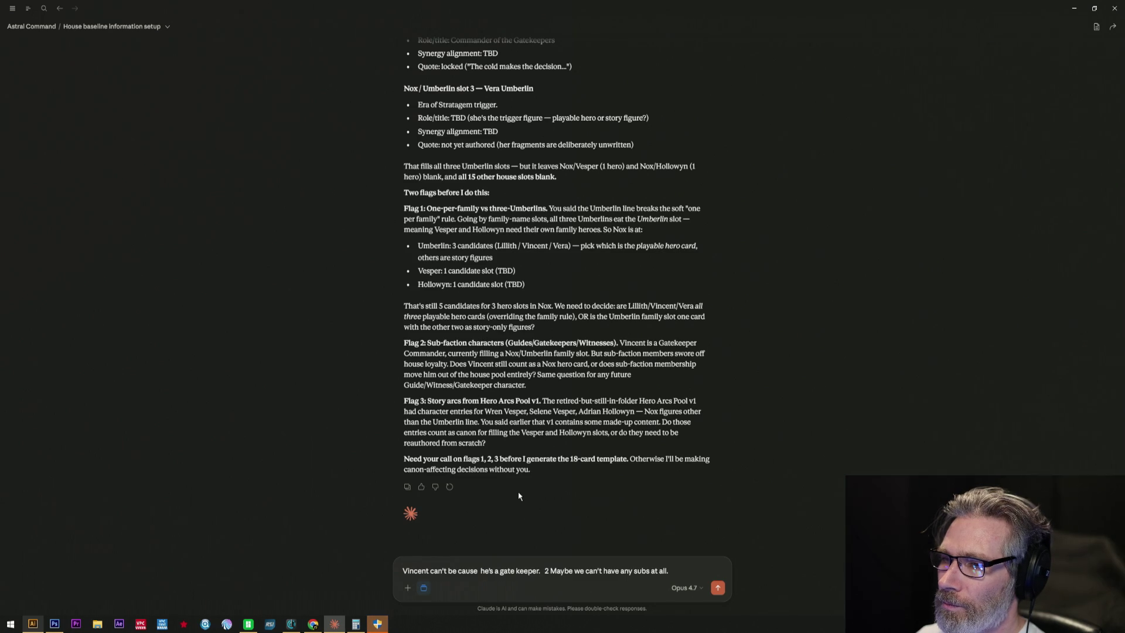
{"action": "type", "text": "3. all retired"}
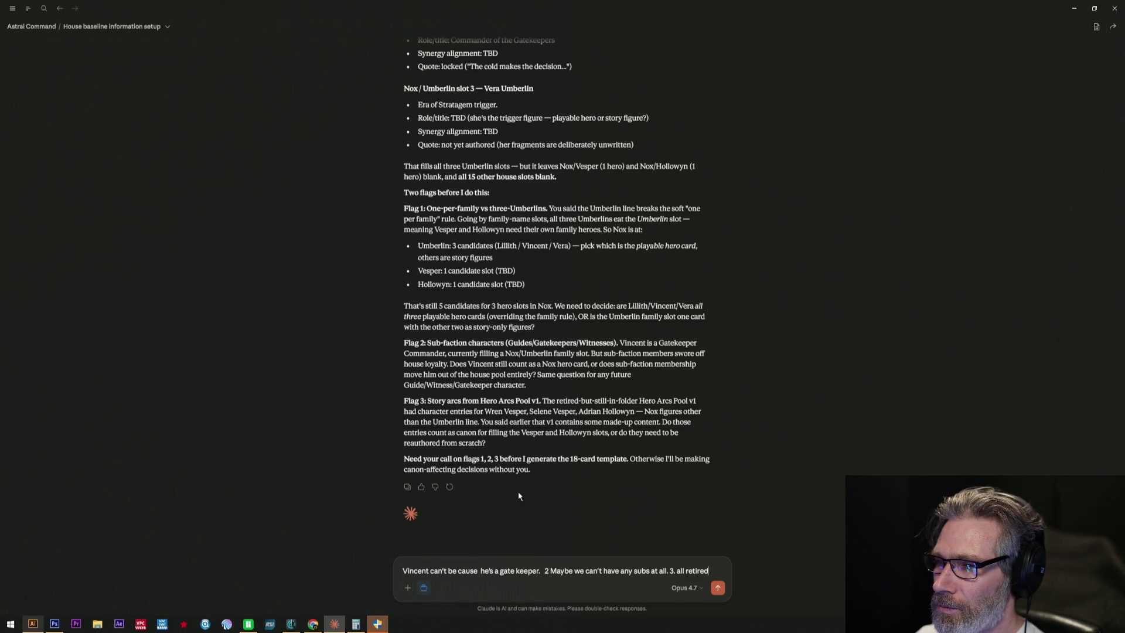
- Rework the draft, removing 'all retired', the stray 'an' and the unfinished last sentence
{"action": "key", "text": "BackSpace"}
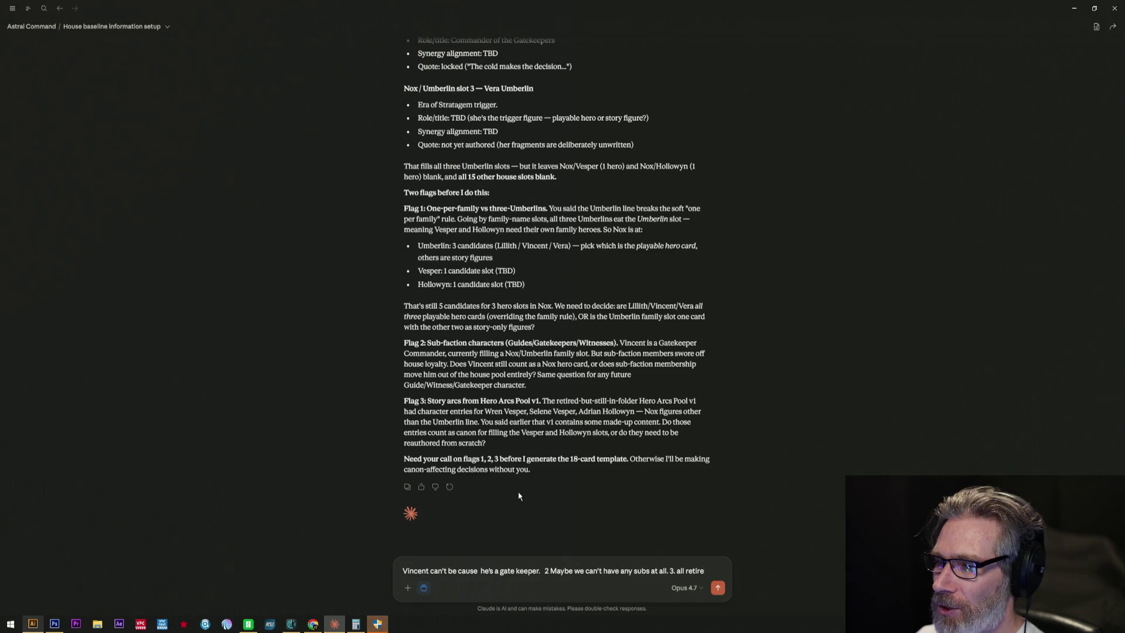
{"action": "key", "text": "BackSpace"}
{"action": "key", "text": "BackSpace"}
{"action": "key", "text": "BackSpace"}
{"action": "key", "text": "BackSpace"}
{"action": "key", "text": "BackSpace"}
{"action": "key", "text": "BackSpace"}
{"action": "key", "text": "BackSpace"}
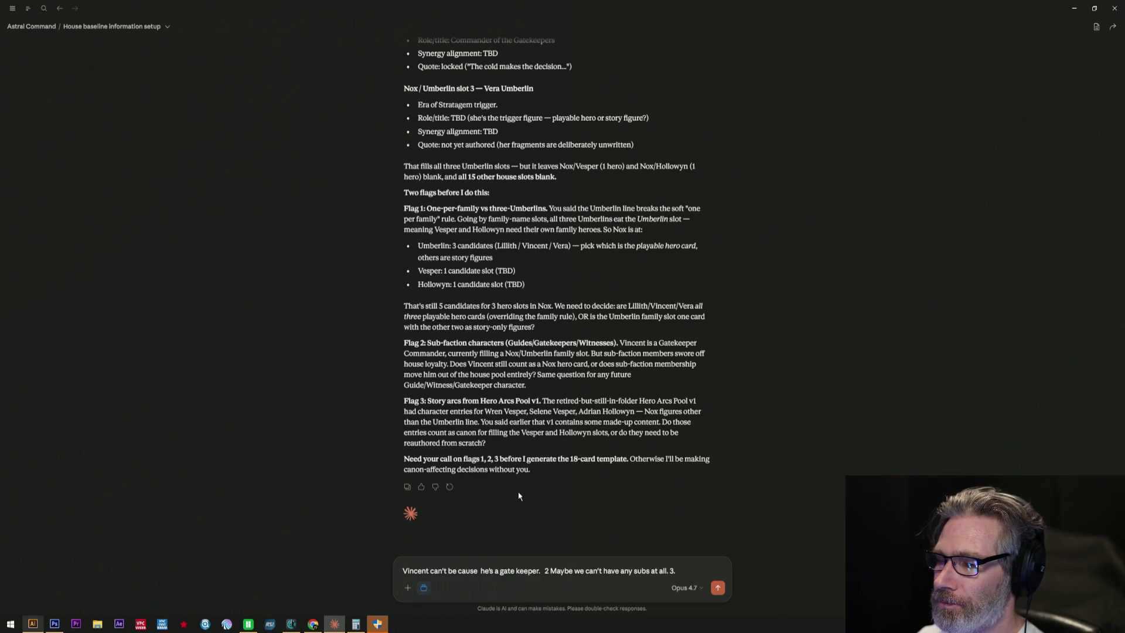
{"action": "type", "text": " We don't need"}
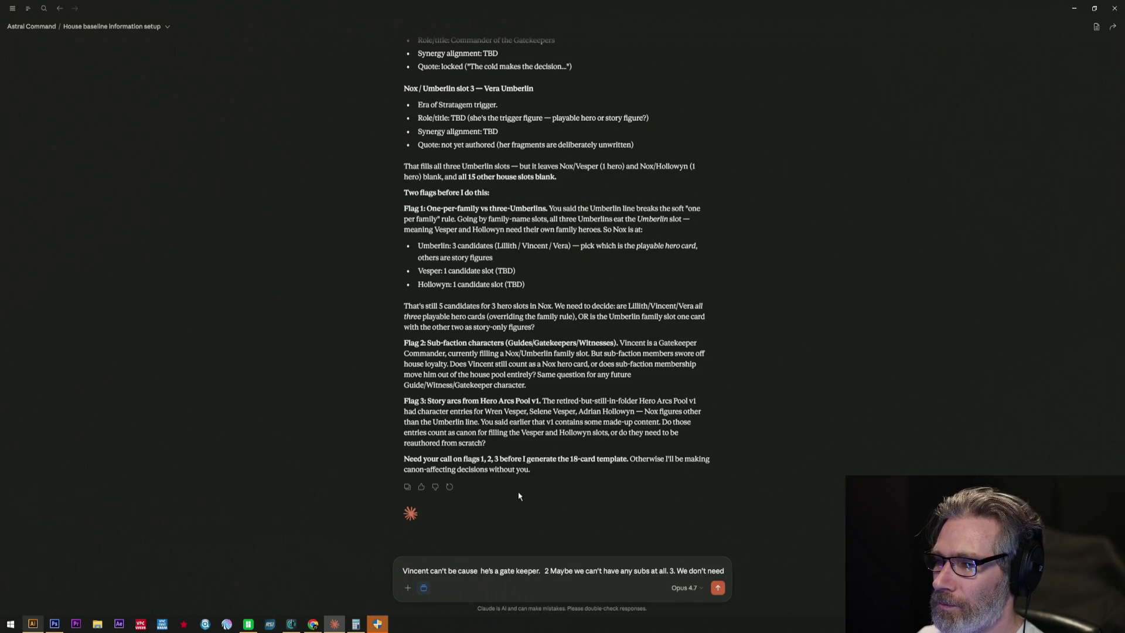
{"action": "type", "text": " an"}
{"action": "key", "text": "BackSpace"}
{"action": "key", "text": "BackSpace"}
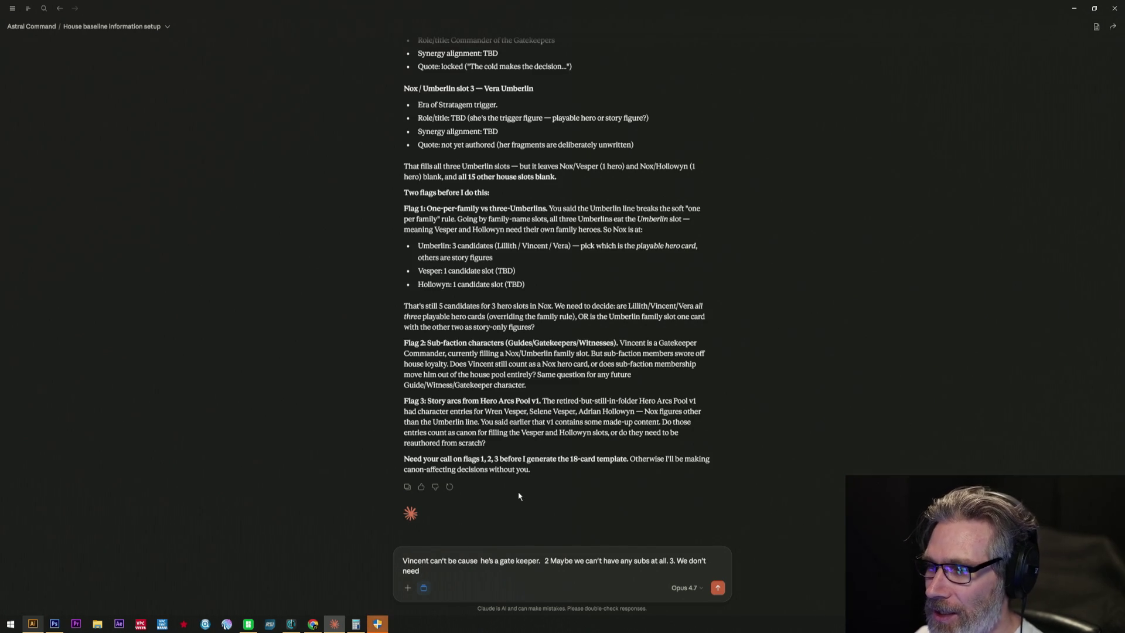
{"action": "key", "text": "BackSpace"}
{"action": "key", "text": "BackSpace"}
{"action": "key", "text": "BackSpace"}
{"action": "key", "text": "BackSpace"}
{"action": "key", "text": "BackSpace"}
{"action": "key", "text": "BackSpace"}
{"action": "key", "text": "BackSpace"}
{"action": "key", "text": "BackSpace"}
{"action": "key", "text": "BackSpace"}
{"action": "key", "text": "BackSpace"}
{"action": "type", "text": "Picck the best s"}
{"action": "key", "text": "BackSpace"}
{"action": "type", "text": "ou"}
{"action": "key", "text": "BackSpace"}
{"action": "key", "text": "BackSpace"}
{"action": "type", "text": "sou"}
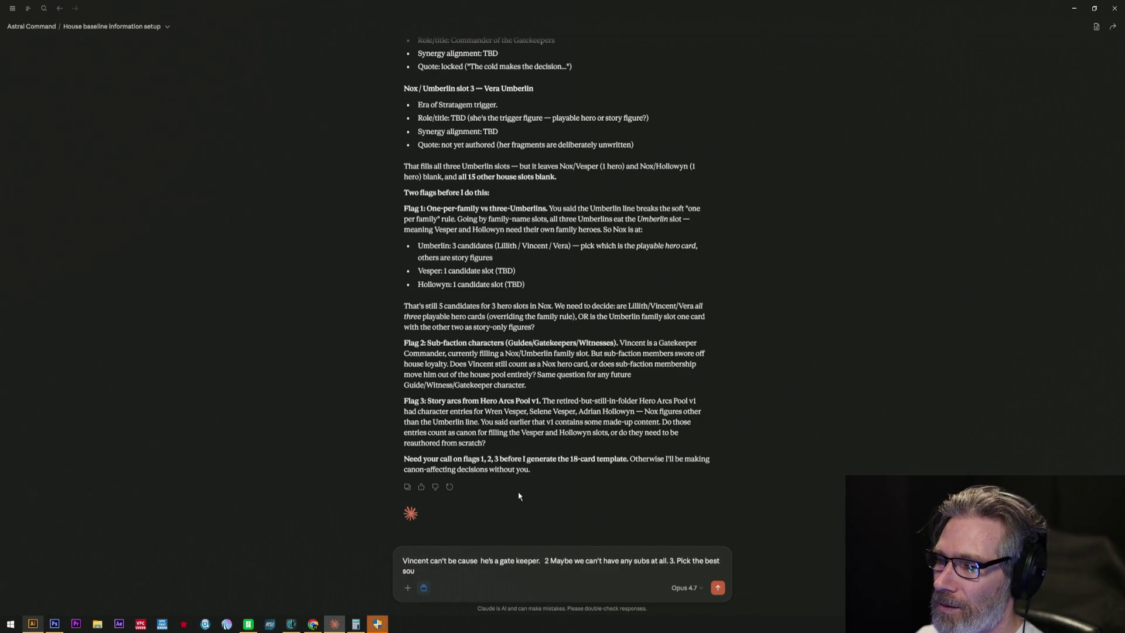
{"action": "type", "text": "nding names from our"}
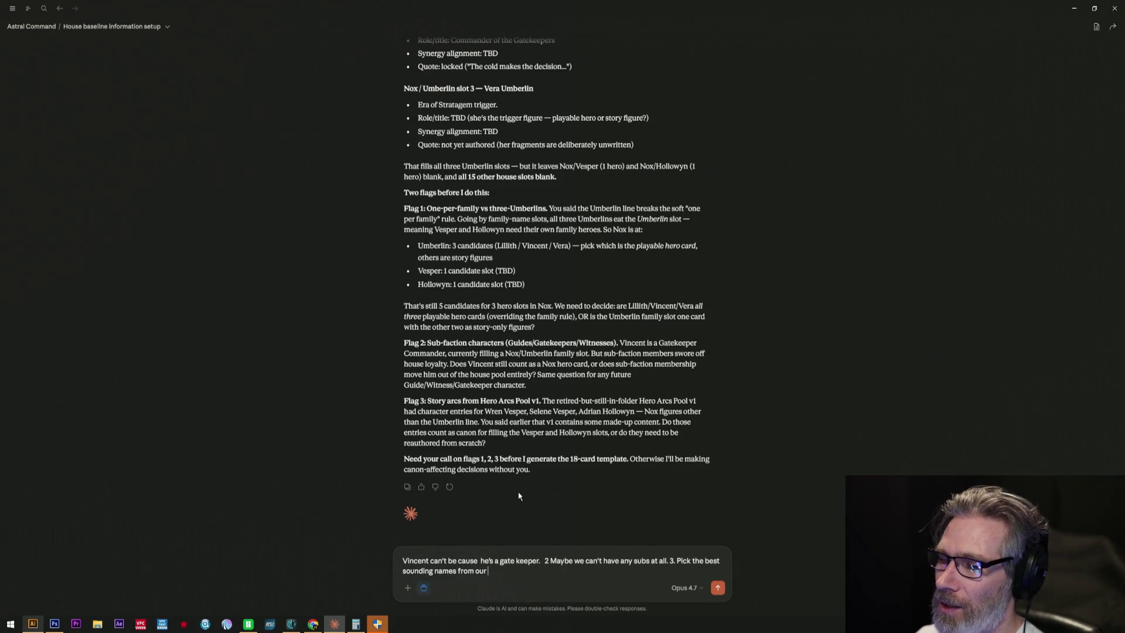
{"action": "type", "text": " list."}
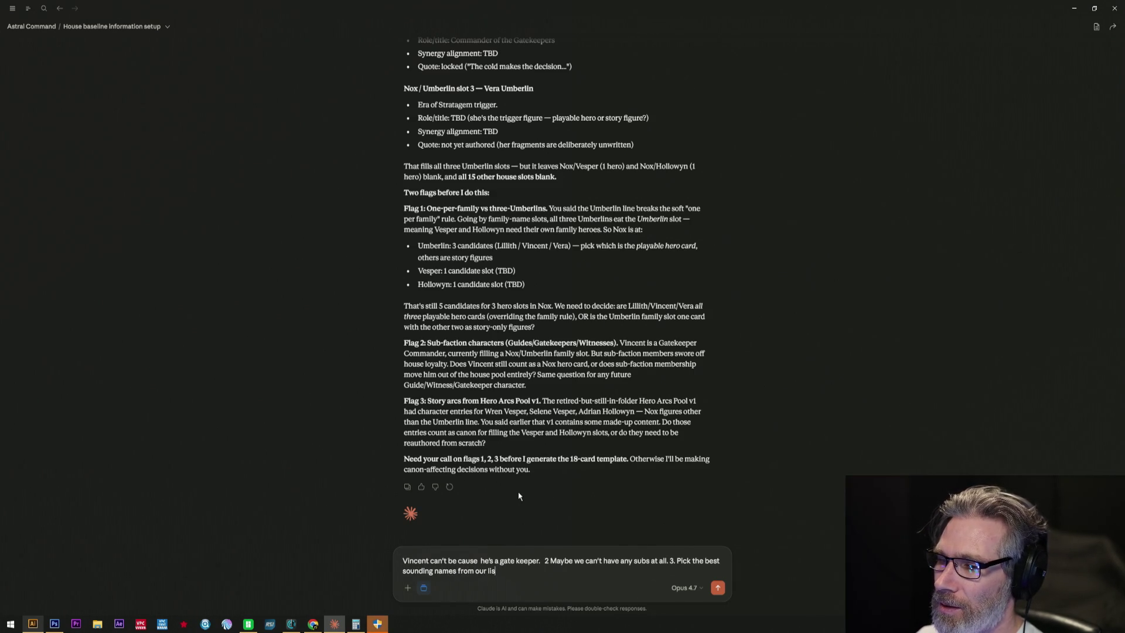
- Finish point 3 about best-sounding names filling the 18 (corrected from 19) and send it
{"action": "key", "text": "BackSpace"}
{"action": "type", "text": "for the 19"}
{"action": "key", "text": "BackSpace"}
{"action": "type", "text": "8 and w/"}
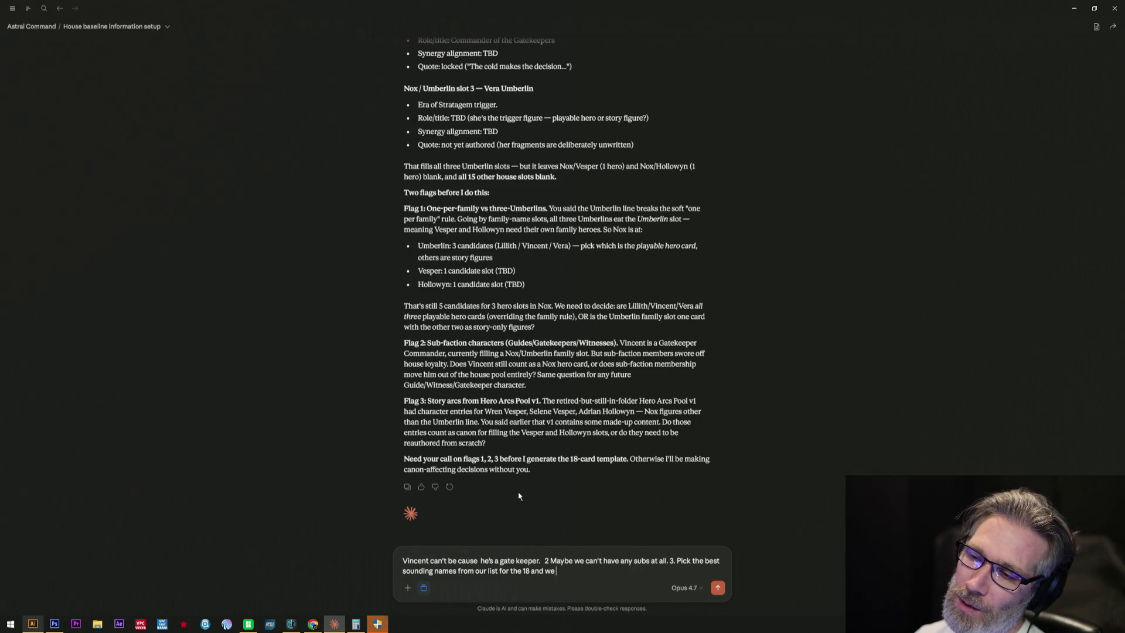
{"action": "type", "text": "e will f"}
{"action": "type", "text": "ind them a "}
{"action": "type", "text": "sot"}
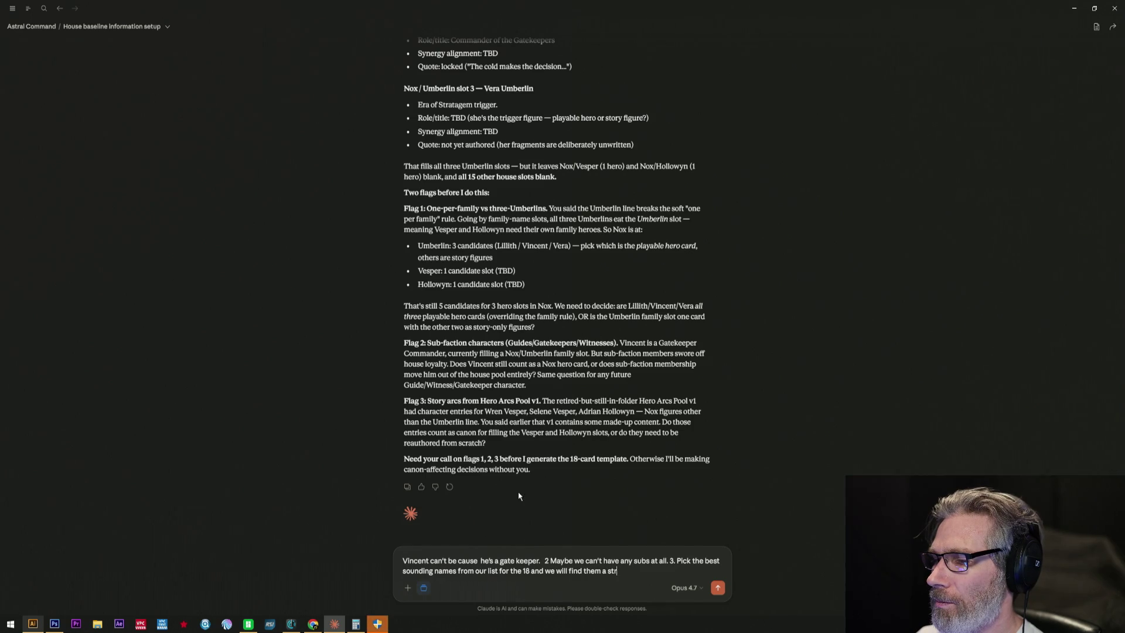
{"action": "type", "text": "iey that makes them a hero."}
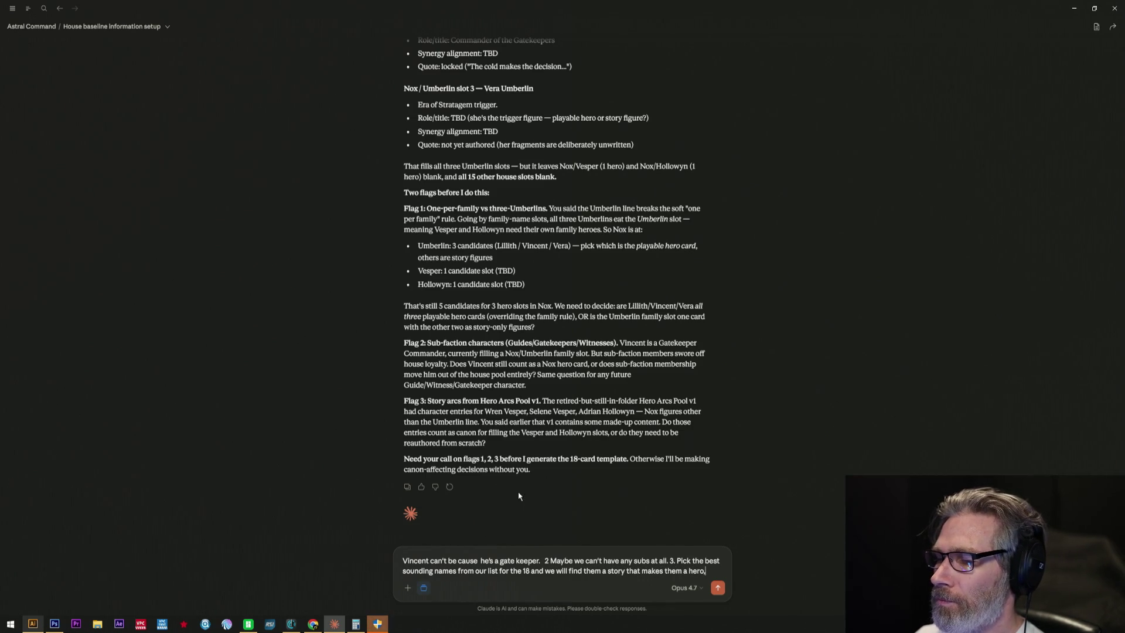
{"action": "key", "text": "Return"}
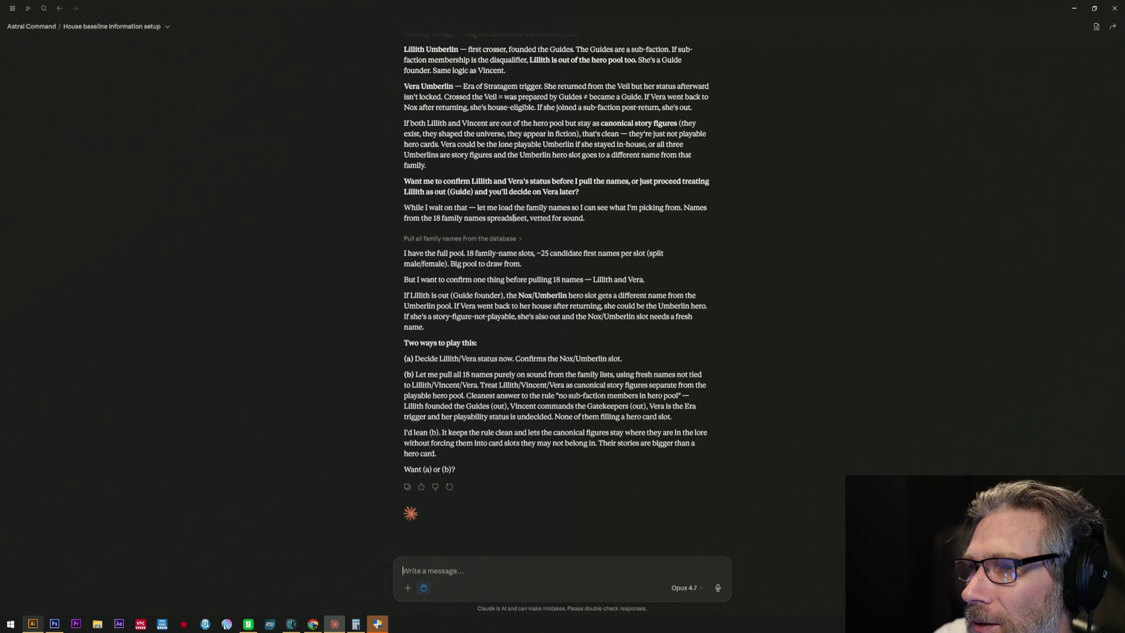
{"action": "mouse_move", "coordinate": [422, 181]}
{"action": "left_mouse_down"}
{"action": "mouse_move", "coordinate": [641, 187]}
{"action": "mouse_move", "coordinate": [641, 201]}
{"action": "left_mouse_up"}
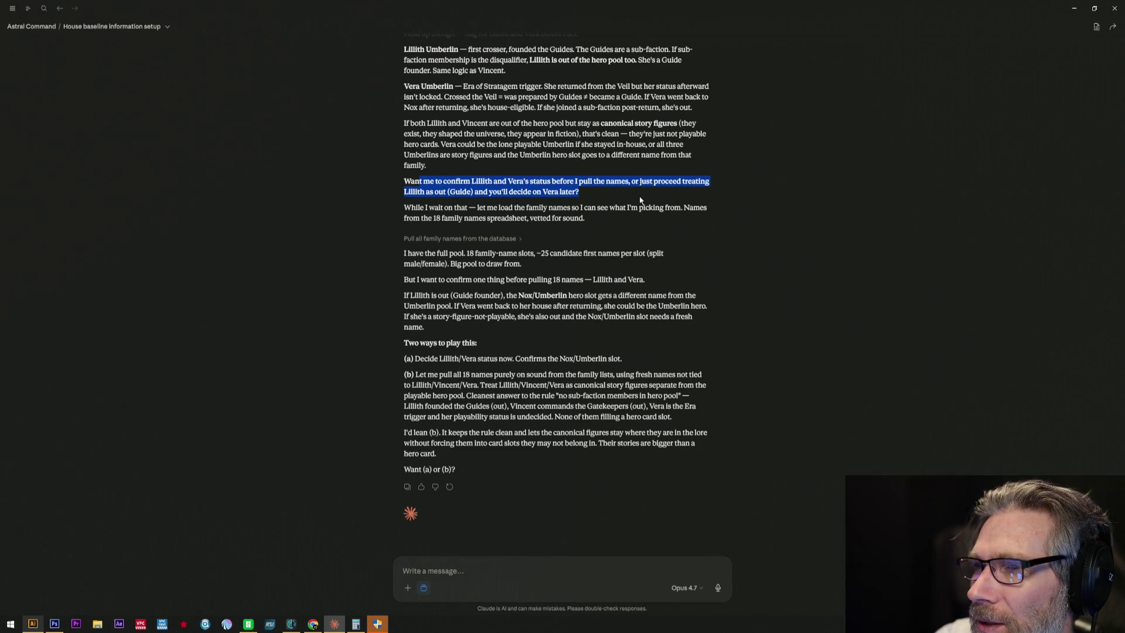
{"action": "left_click_drag", "start_coordinate": [620, 216], "coordinate": [621, 218]}
{"action": "left_click", "coordinate": [527, 278]}
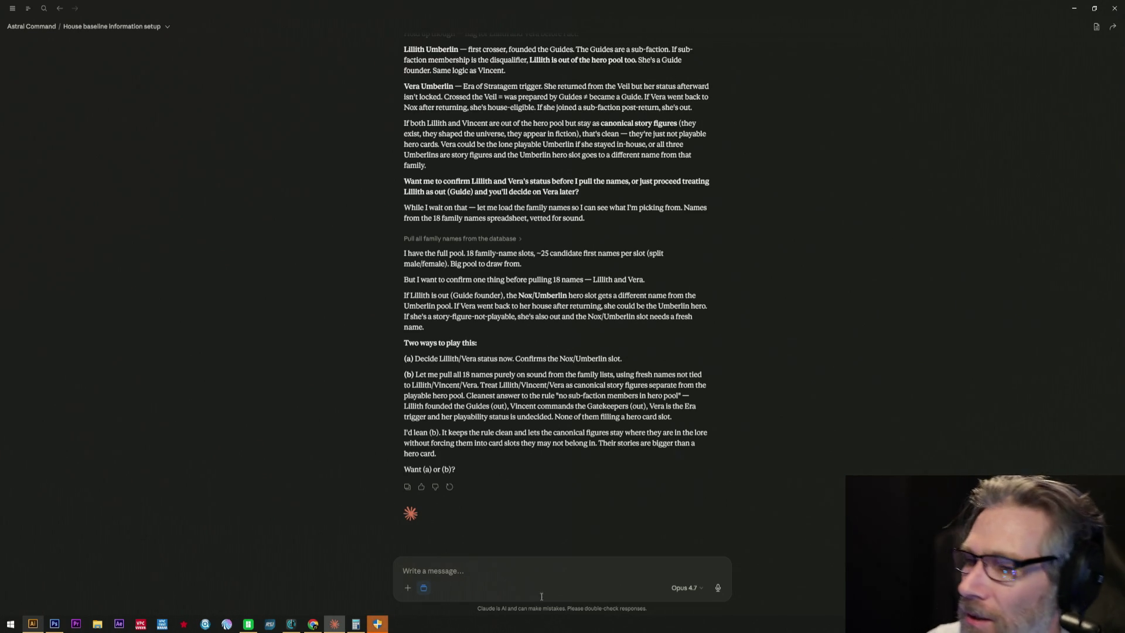
{"action": "left_click", "coordinate": [521, 568]}
{"action": "type", "text": "Li"}
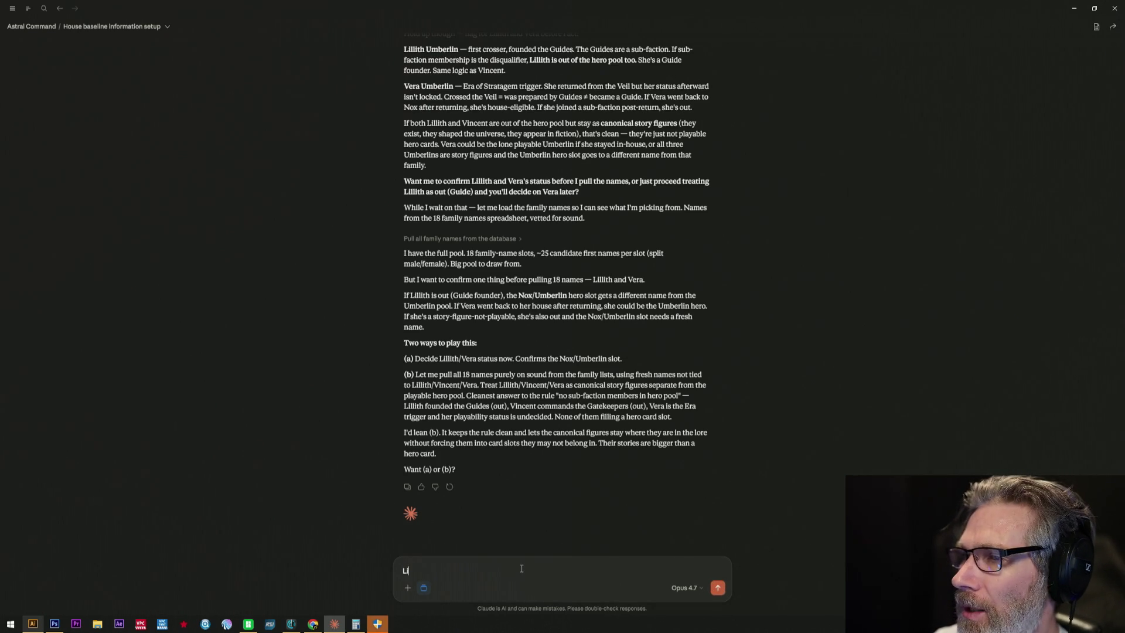
{"action": "type", "text": "l"}
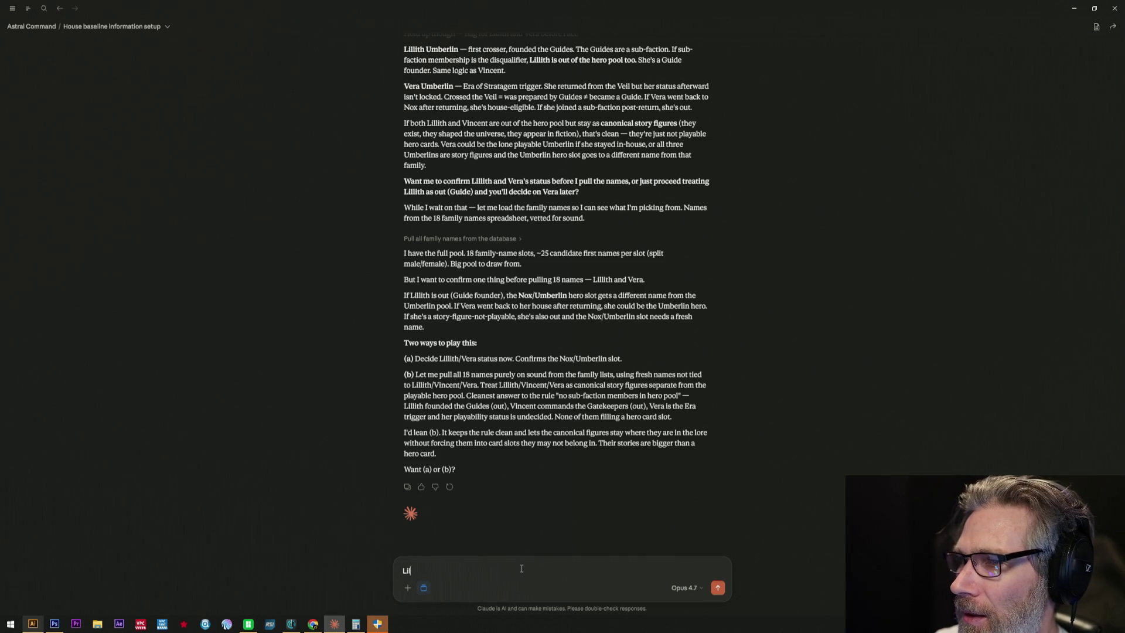
{"action": "type", "text": "ith has"}
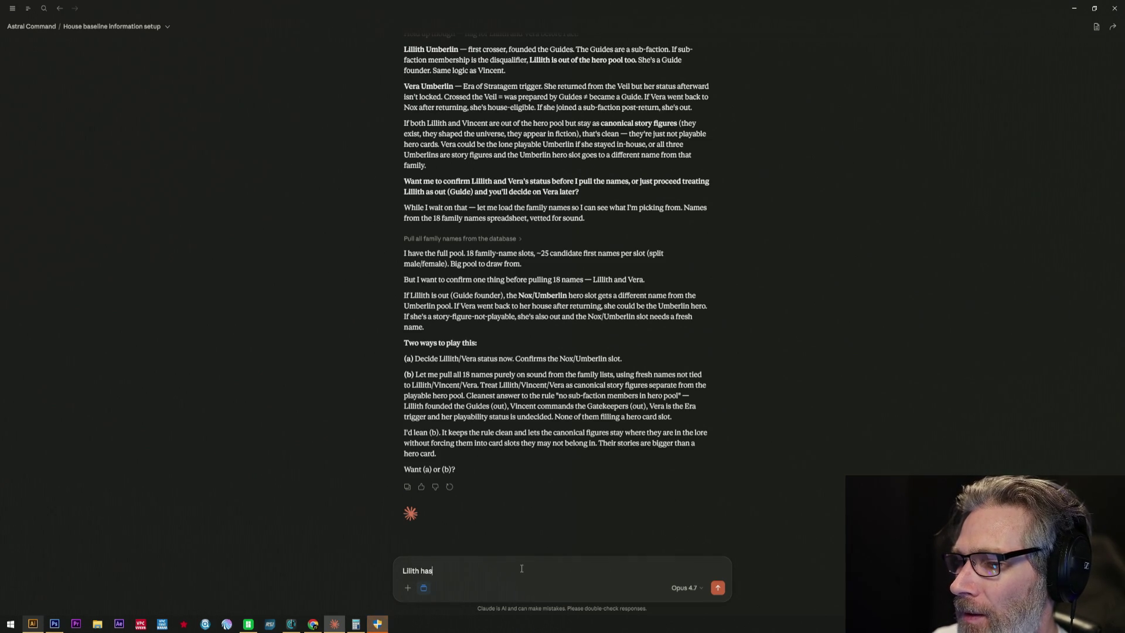
{"action": "type", "text": " passed on. Vera sh"}
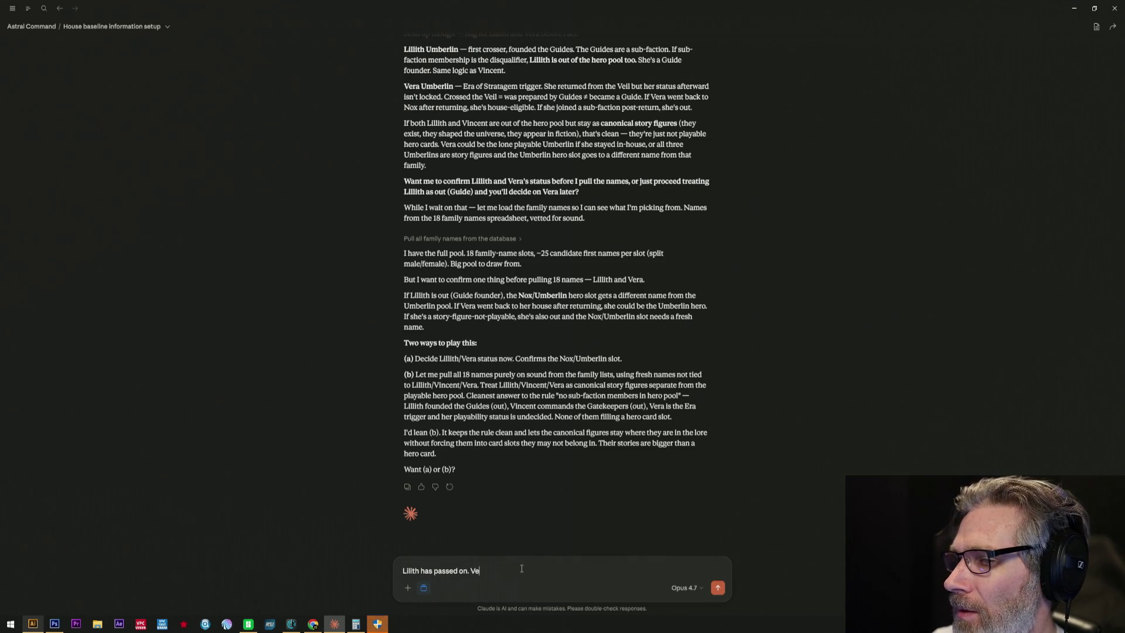
{"action": "type", "text": "ould"}
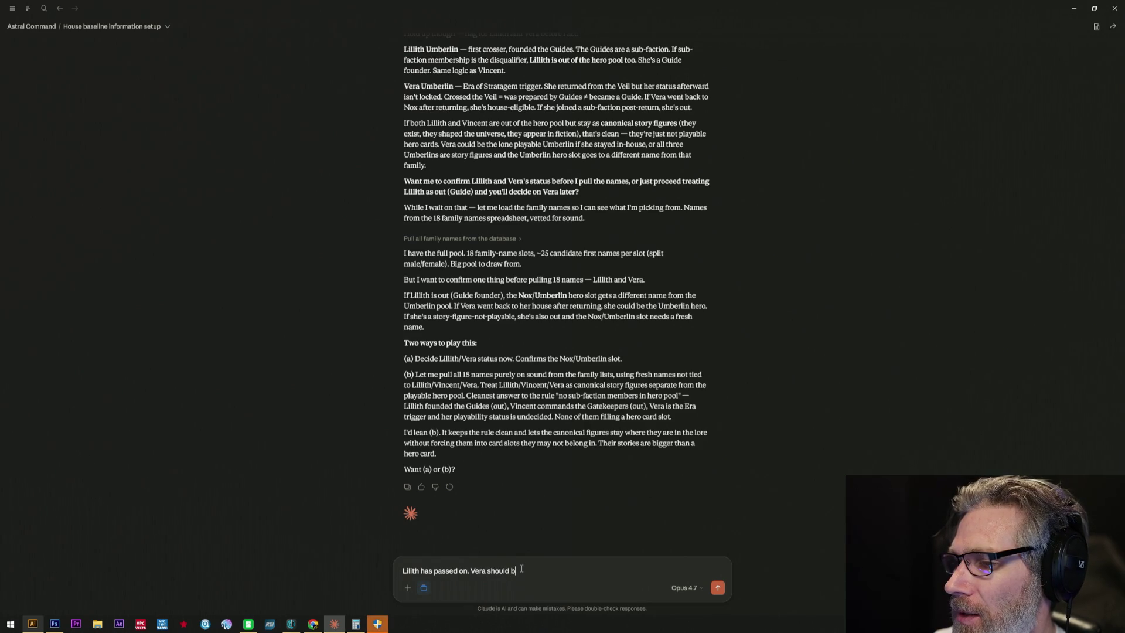
{"action": "type", "text": " alive then."}
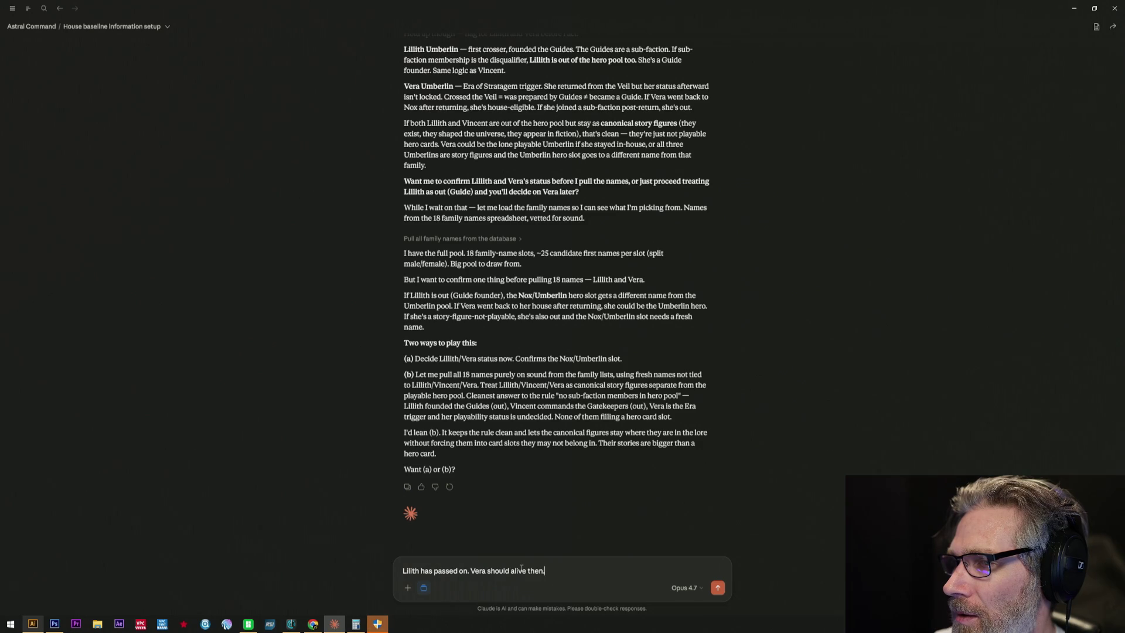
{"action": "type", "text": " we need 17 n"}
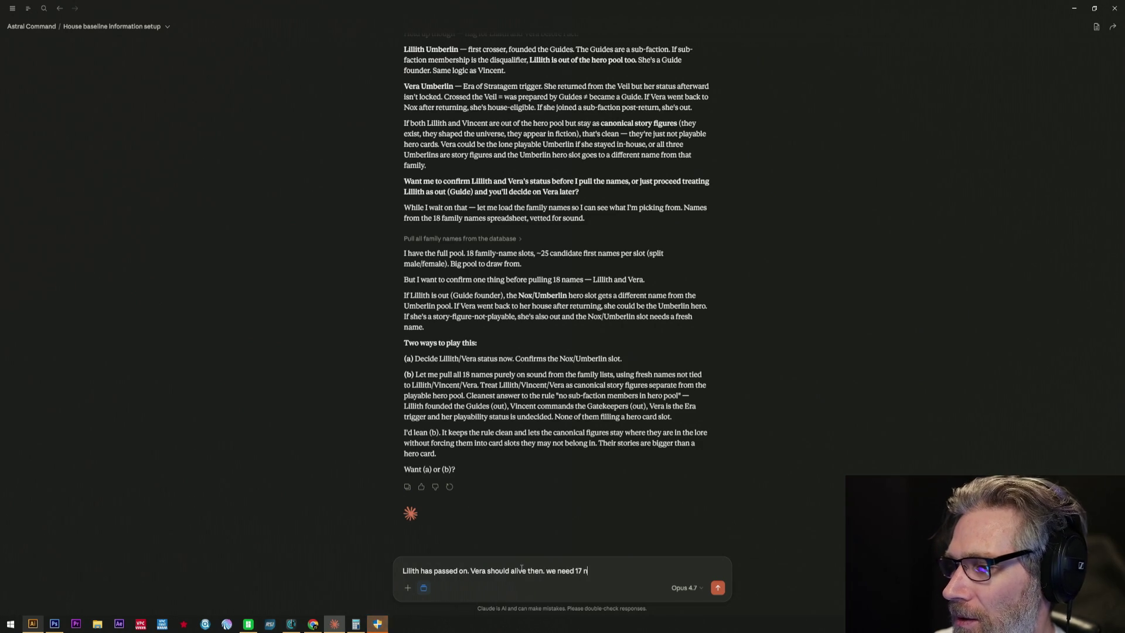
{"action": "type", "text": "ames"}
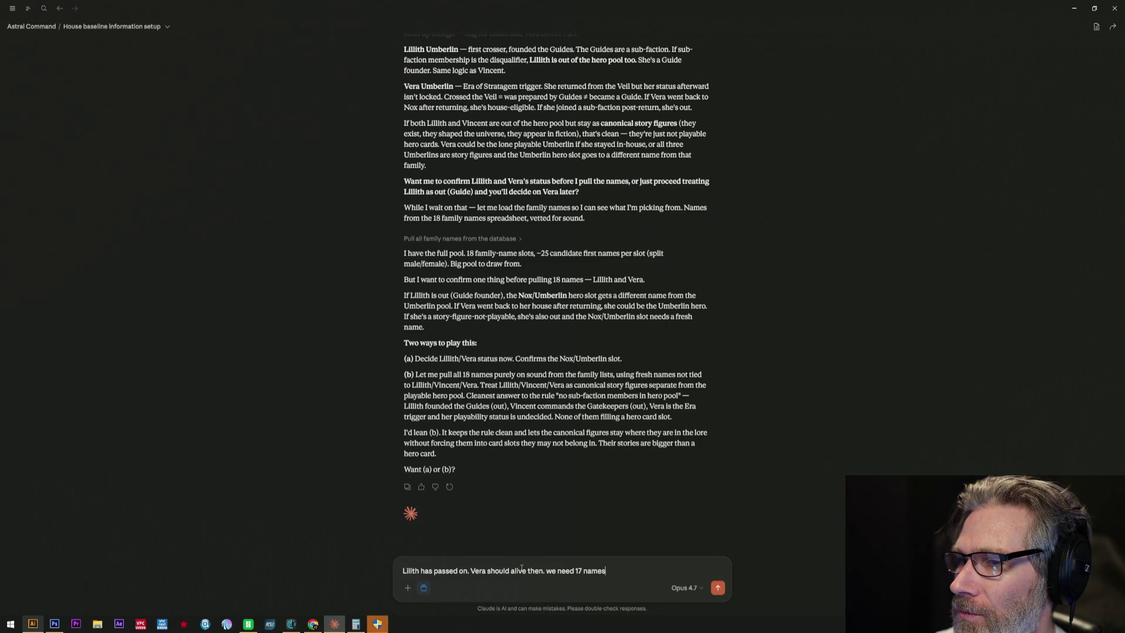
- Send the reply that Lillith has passed on, Vera is alive, and 17 names are needed
{"action": "key", "text": "Return"}
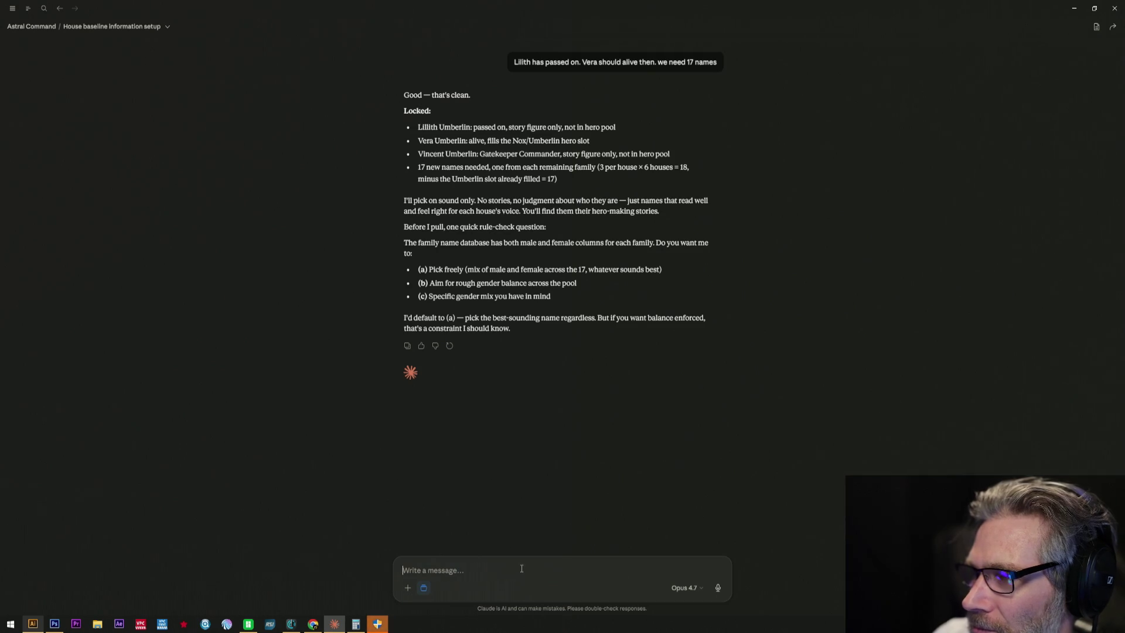
{"action": "type", "text": "Balance is fine"}
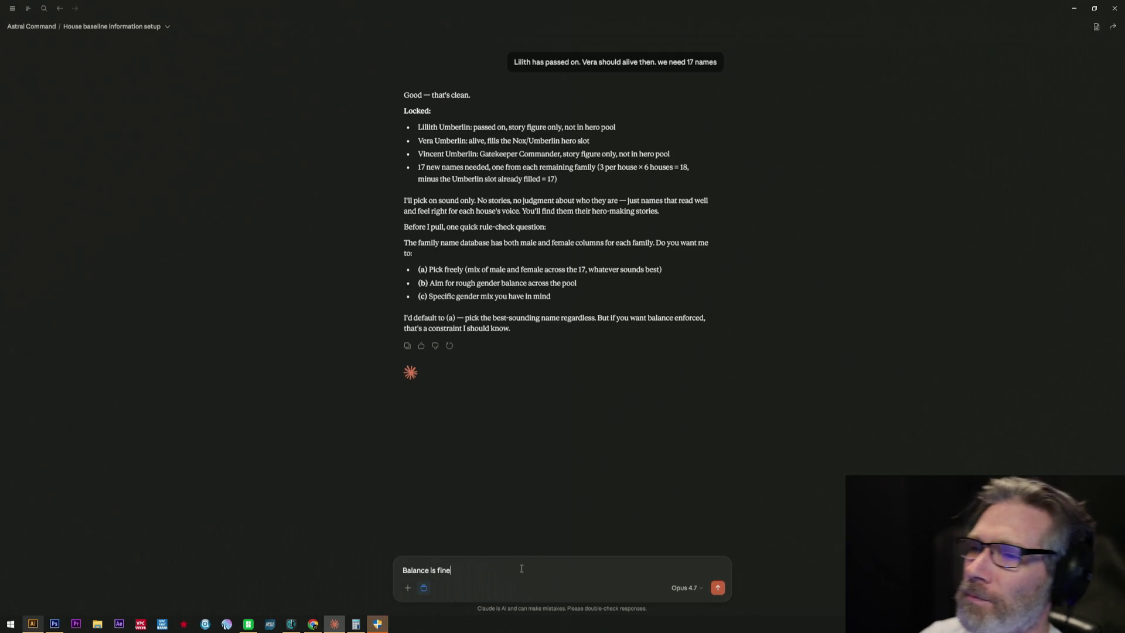
- Send 'Balance is fine' so Claude drafts the 17-name slate
{"action": "key", "text": "Return"}
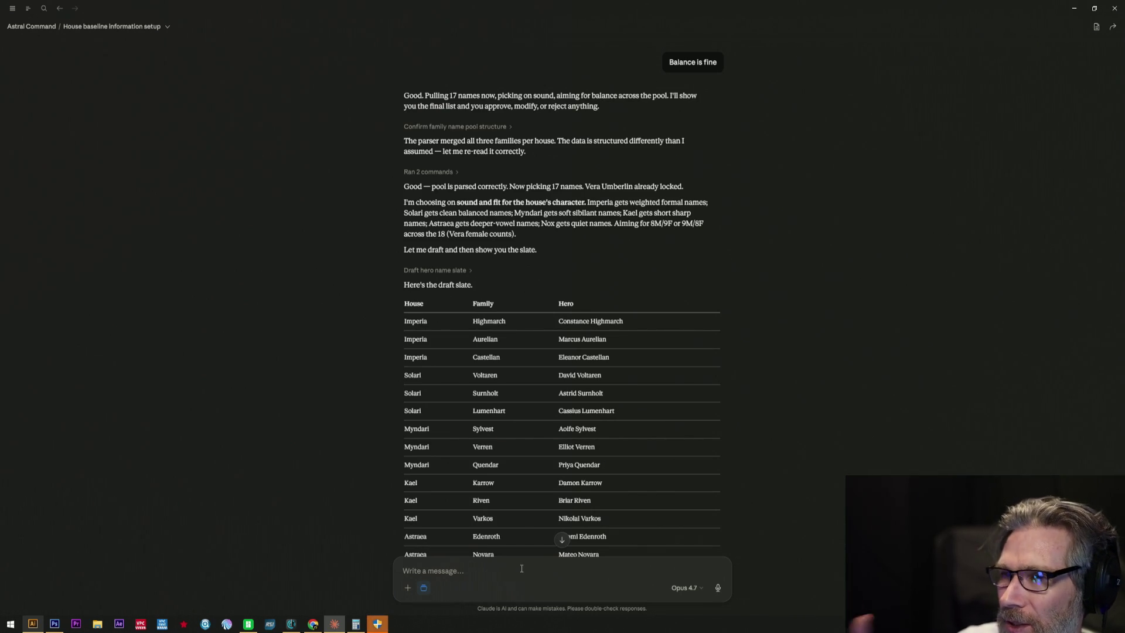
{"action": "scroll", "coordinate": [539, 552], "scroll_direction": "up", "scroll_amount": 1}
{"action": "scroll", "coordinate": [532, 343], "scroll_direction": "down", "scroll_amount": 3}
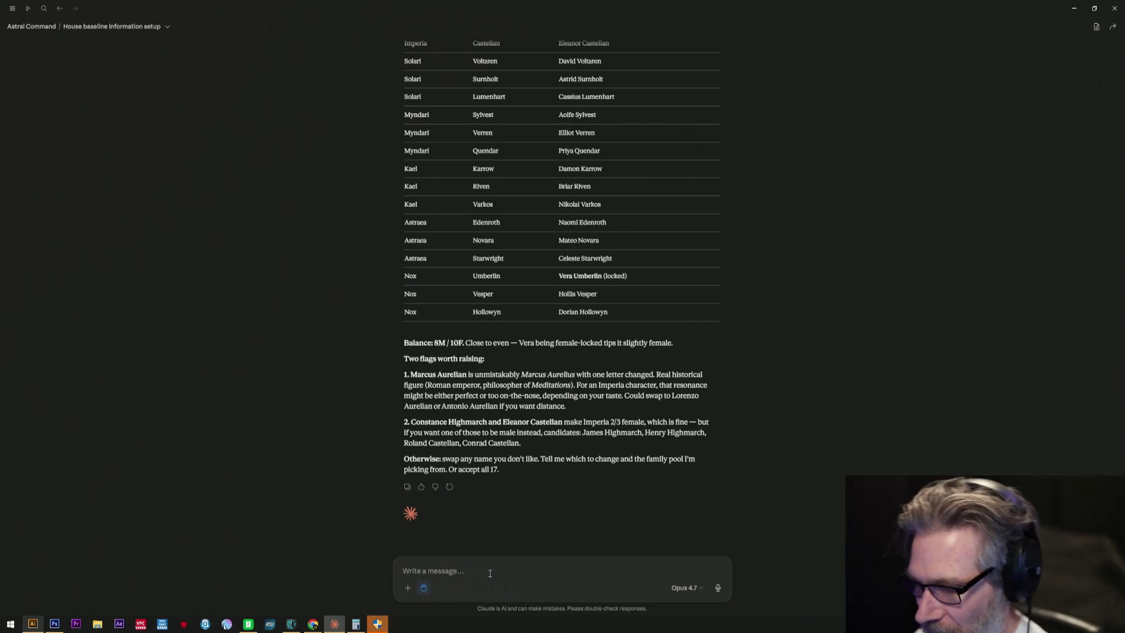
{"action": "type", "text": "The only sis"}
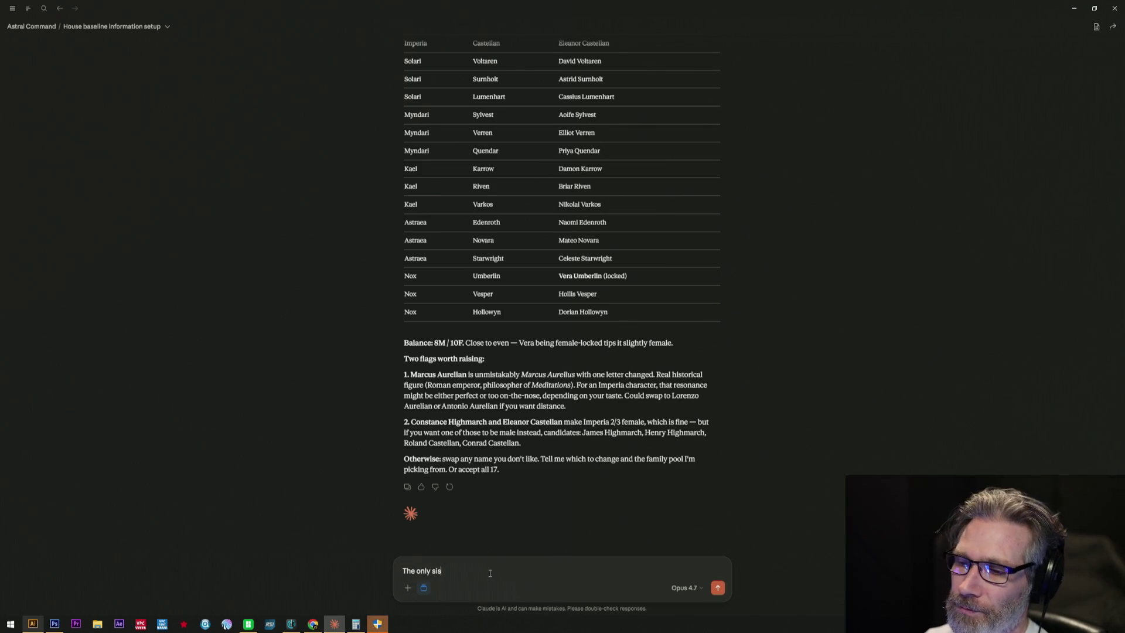
{"action": "type", "text": " on"}
- Draft 'The only issue I can see is that gender might affect story?' with typo fixes
{"action": "key", "text": "BackSpace"}
{"action": "key", "text": "BackSpace"}
{"action": "type", "text": "issue I can forsee"}
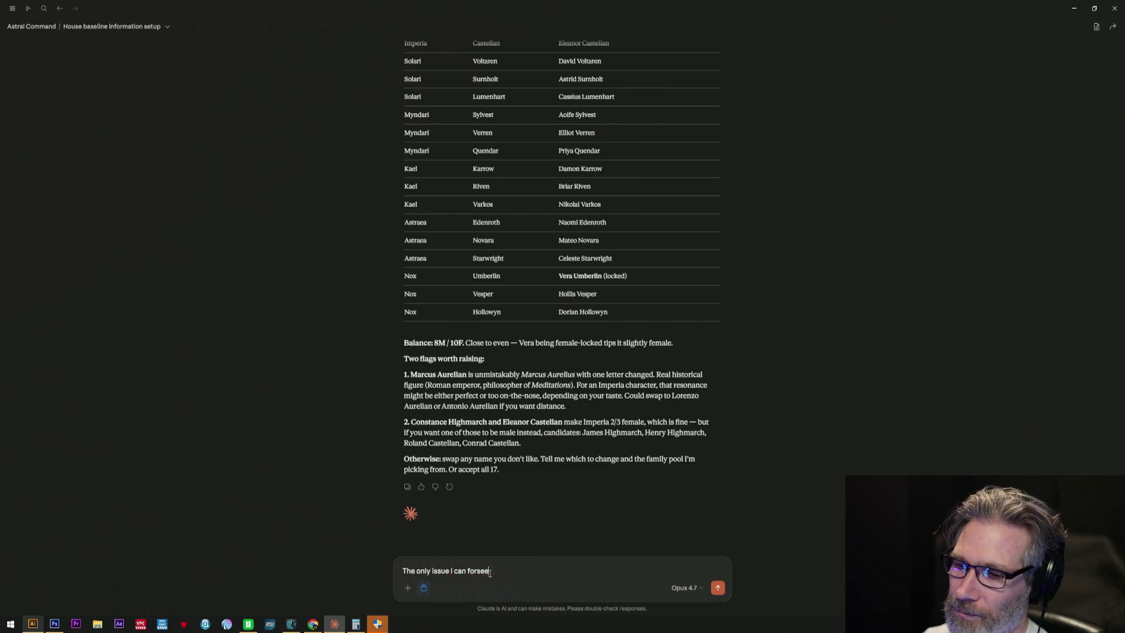
{"action": "key", "text": "BackSpace"}
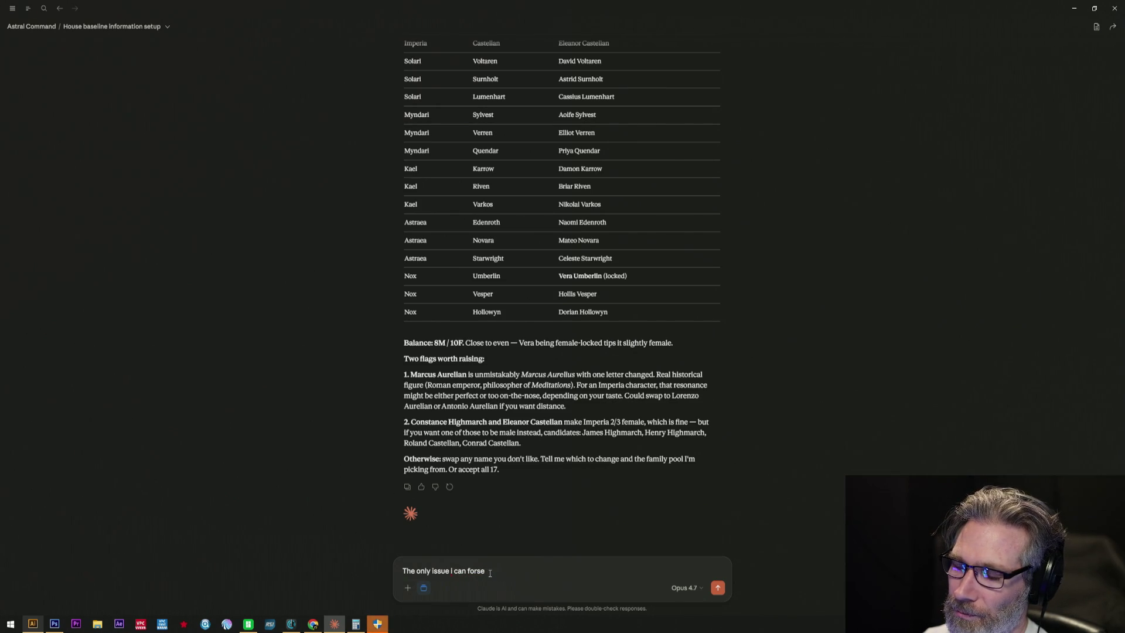
{"action": "key", "text": "BackSpace"}
{"action": "key", "text": "BackSpace"}
{"action": "key", "text": "BackSpace"}
{"action": "key", "text": "BackSpace"}
{"action": "key", "text": "BackSpace"}
{"action": "key", "text": "BackSpace"}
{"action": "key", "text": "BackSpace"}
{"action": "key", "text": "BackSpace"}
{"action": "key", "text": "BackSpace"}
{"action": "type", "text": "can ses"}
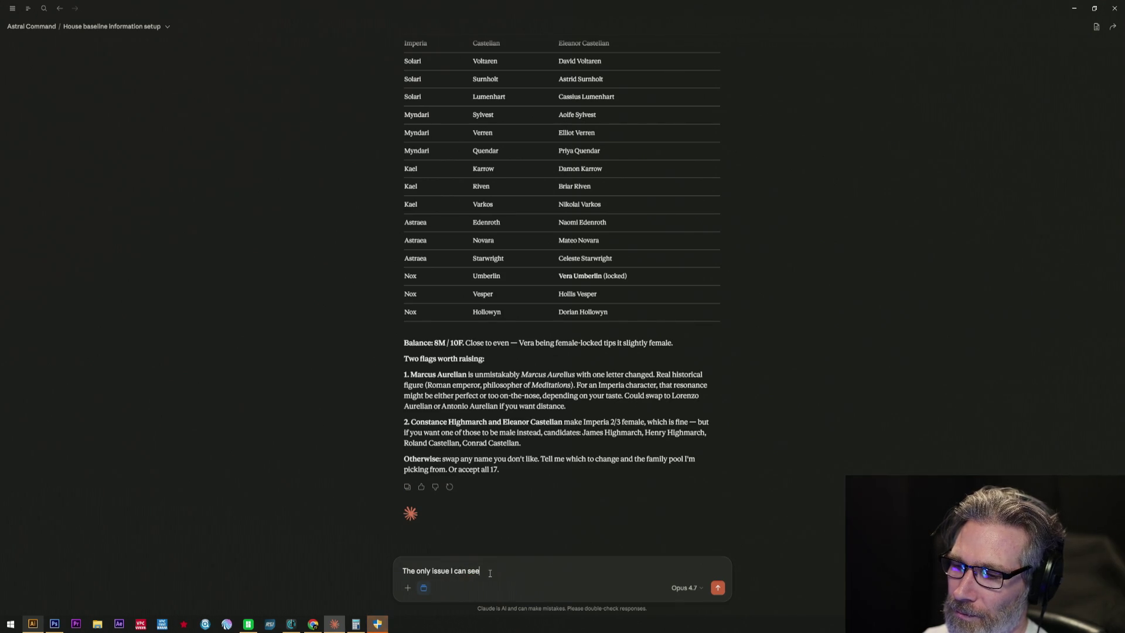
{"action": "type", "text": " is that we are pic"}
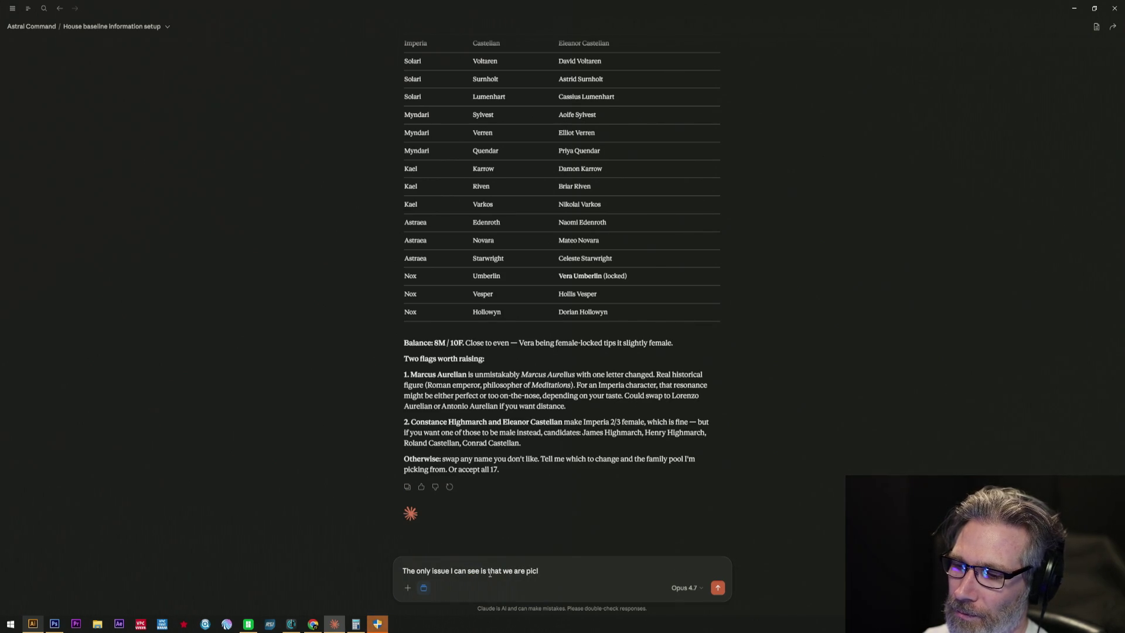
{"action": "key", "text": "BackSpace"}
{"action": "key", "text": "BackSpace"}
{"action": "key", "text": "BackSpace"}
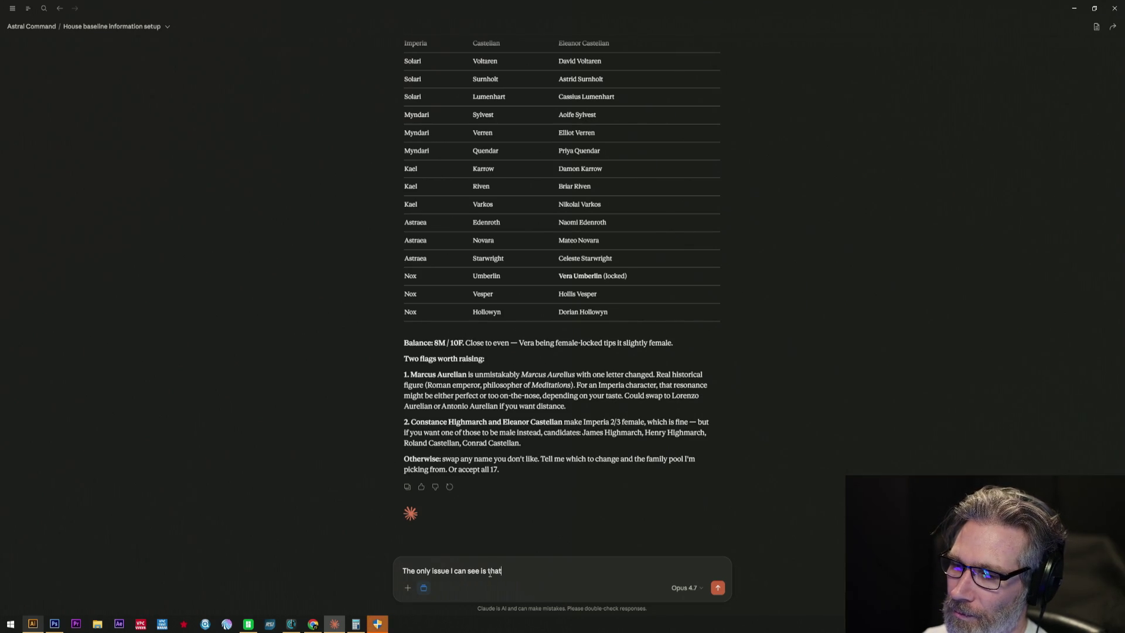
{"action": "type", "text": "gender might affect story?"}
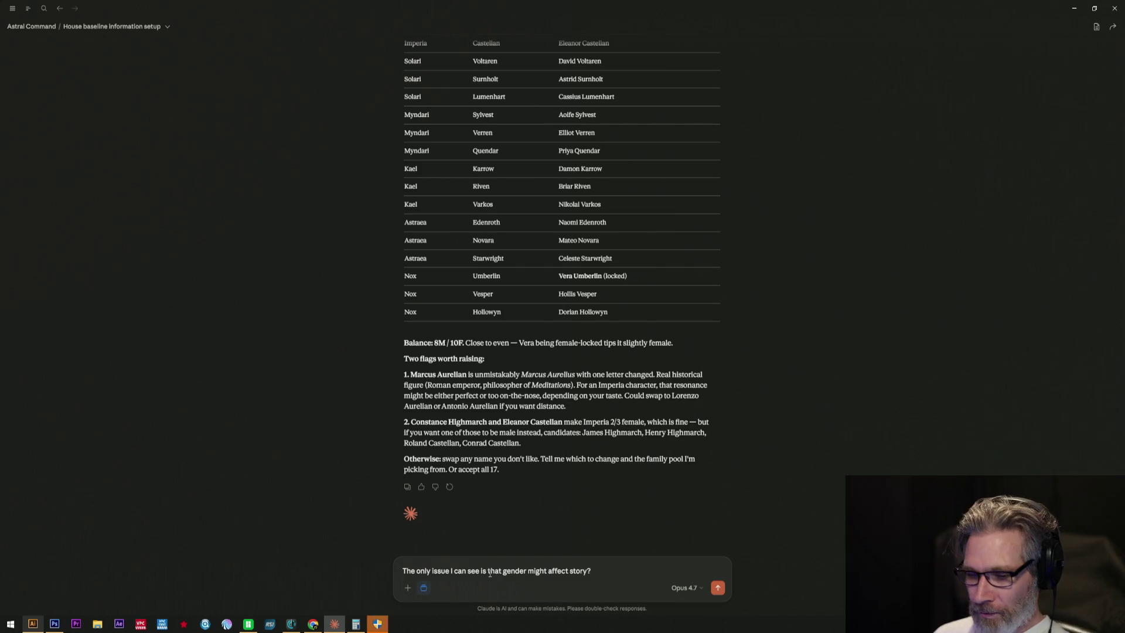
{"action": "type", "text": "So these might need to b"}
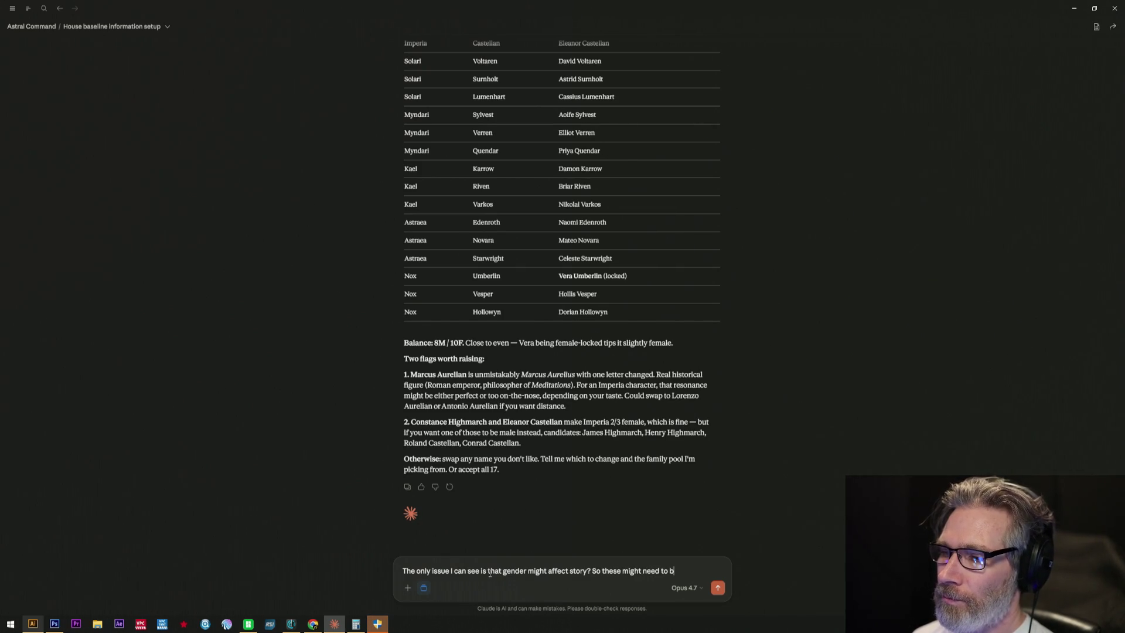
- Finish the sentence that names are placeholders not locked in until story is built, and send it
{"action": "key", "text": "BackSpace"}
{"action": "type", "text": "viewed as"}
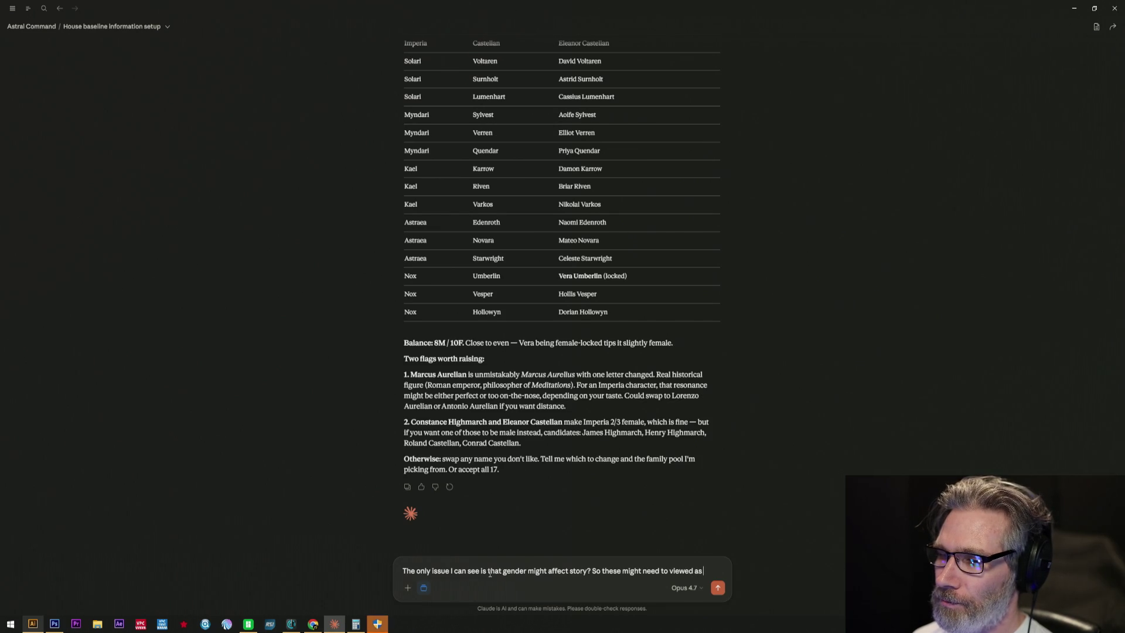
{"action": "type", "text": " place holder"}
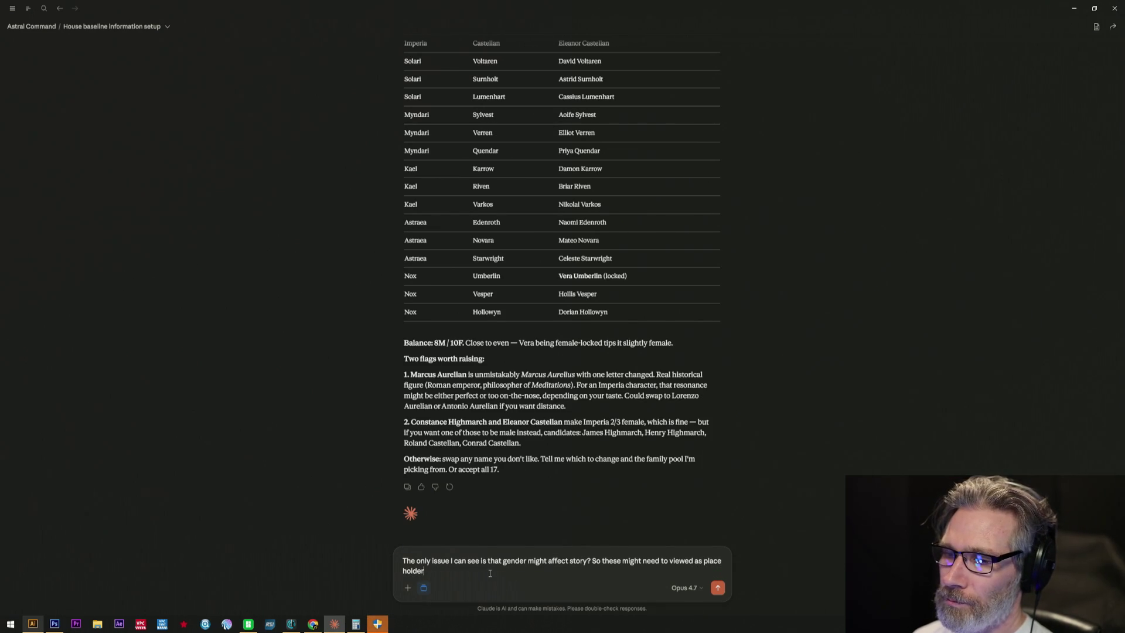
{"action": "type", "text": "s and"}
{"action": "type", "text": "o bes"}
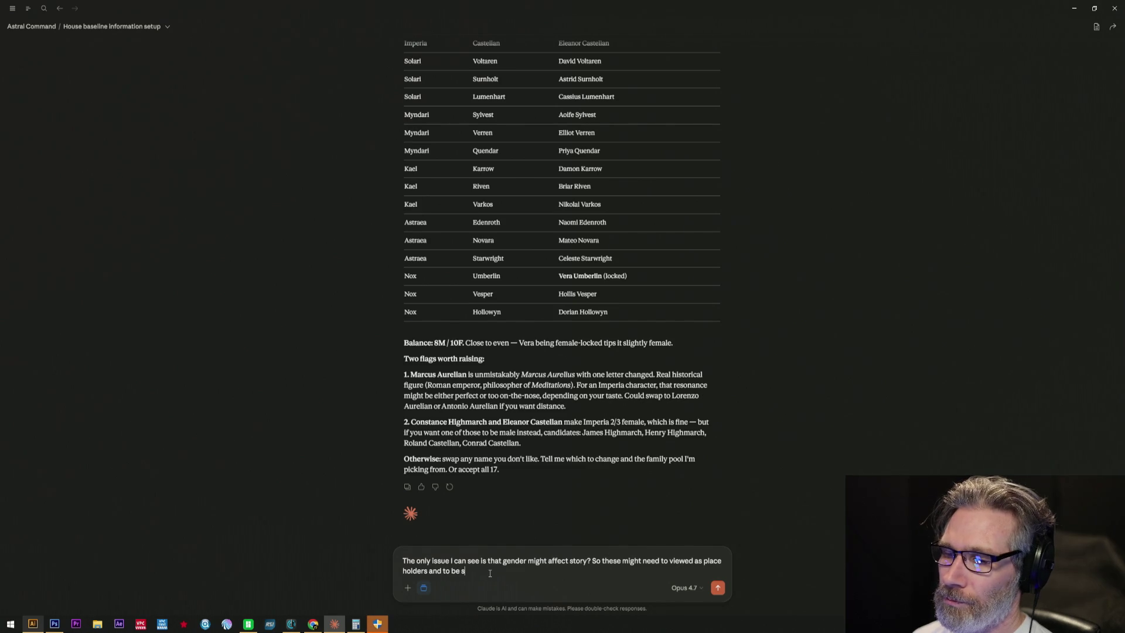
{"action": "type", "text": "wapped o"}
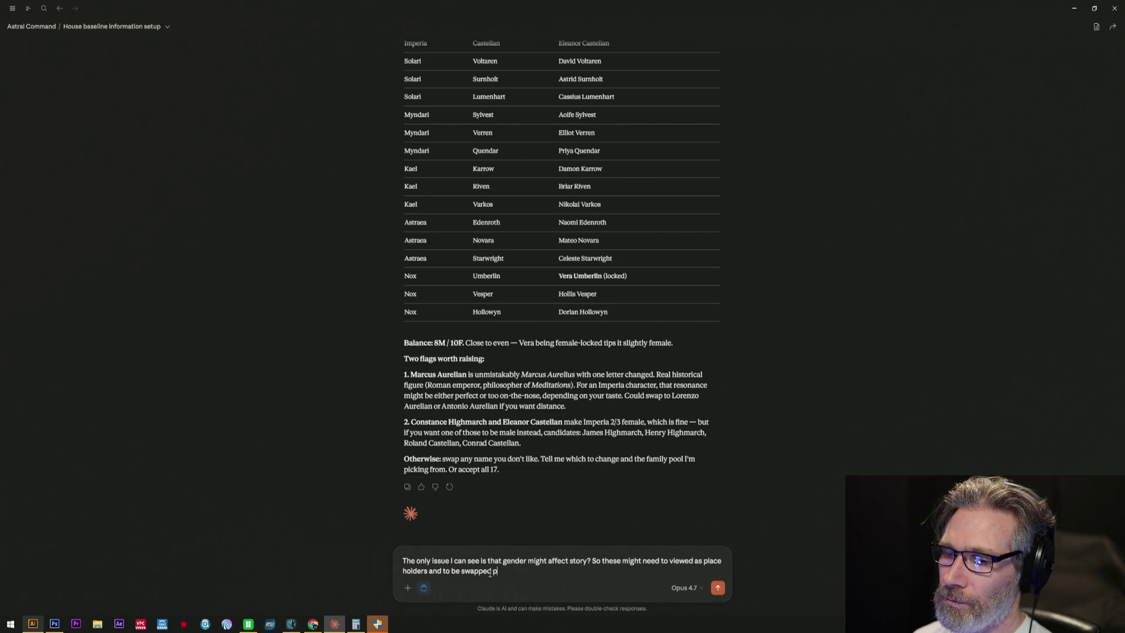
{"action": "type", "text": "ut later t"}
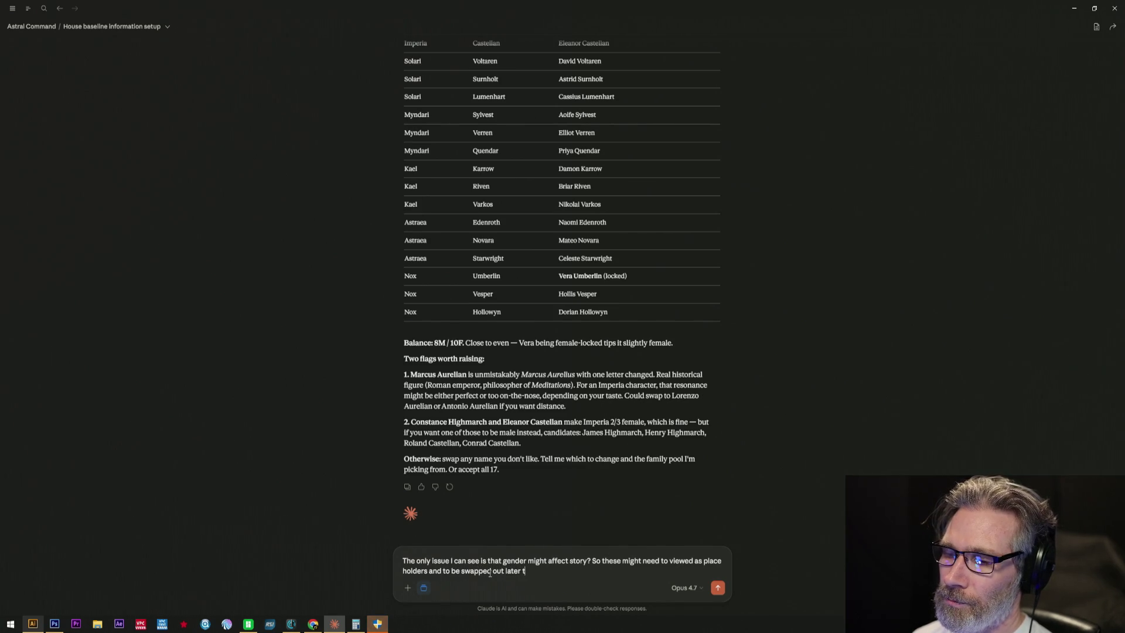
{"action": "type", "text": " mak"}
{"action": "type", "text": "ch"}
{"action": "key", "text": "BackSpace"}
{"action": "type", "text": "howve"}
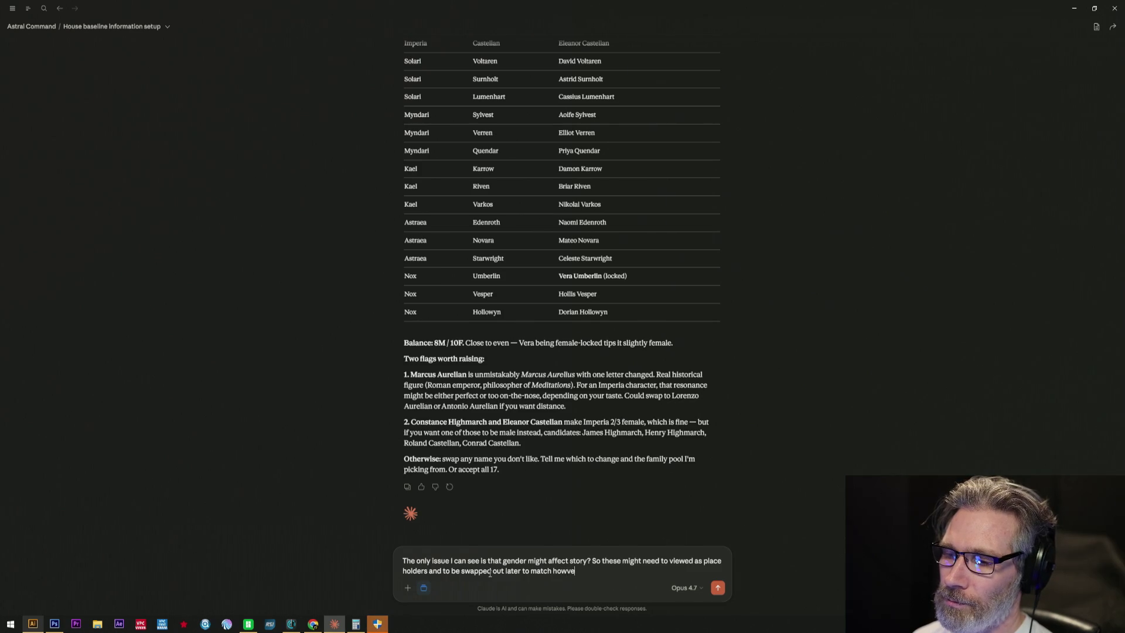
{"action": "type", "text": "ver we"}
{"action": "type", "text": " build s"}
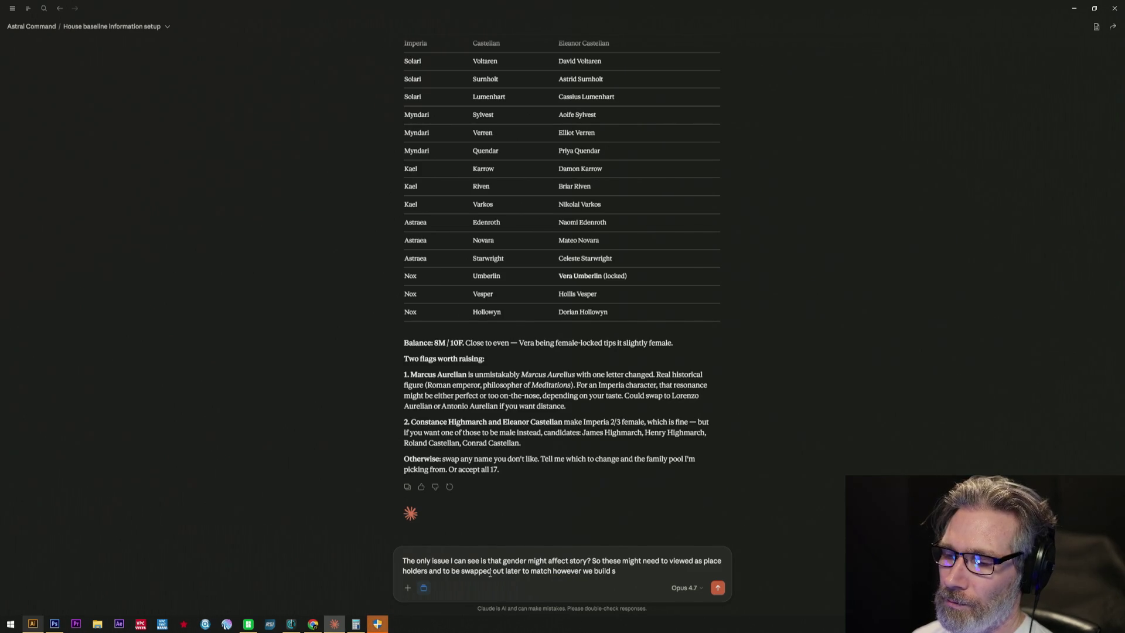
{"action": "type", "text": "lore and sotr"}
{"action": "key", "text": "BackSpace"}
{"action": "key", "text": "BackSpace"}
{"action": "key", "text": "BackSpace"}
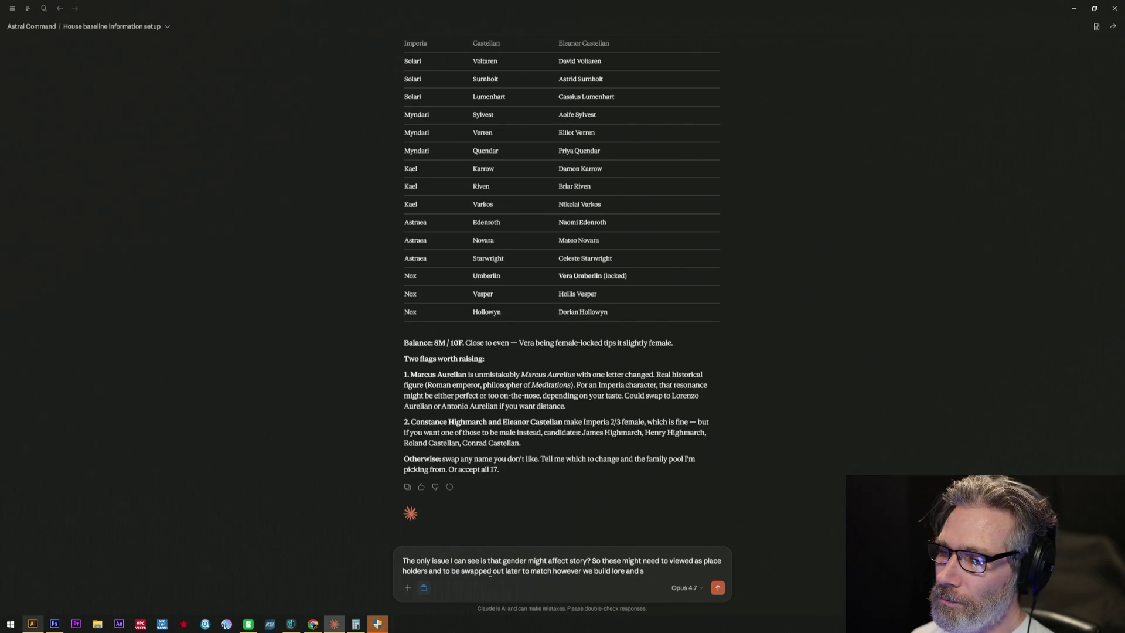
{"action": "type", "text": "ry. So"}
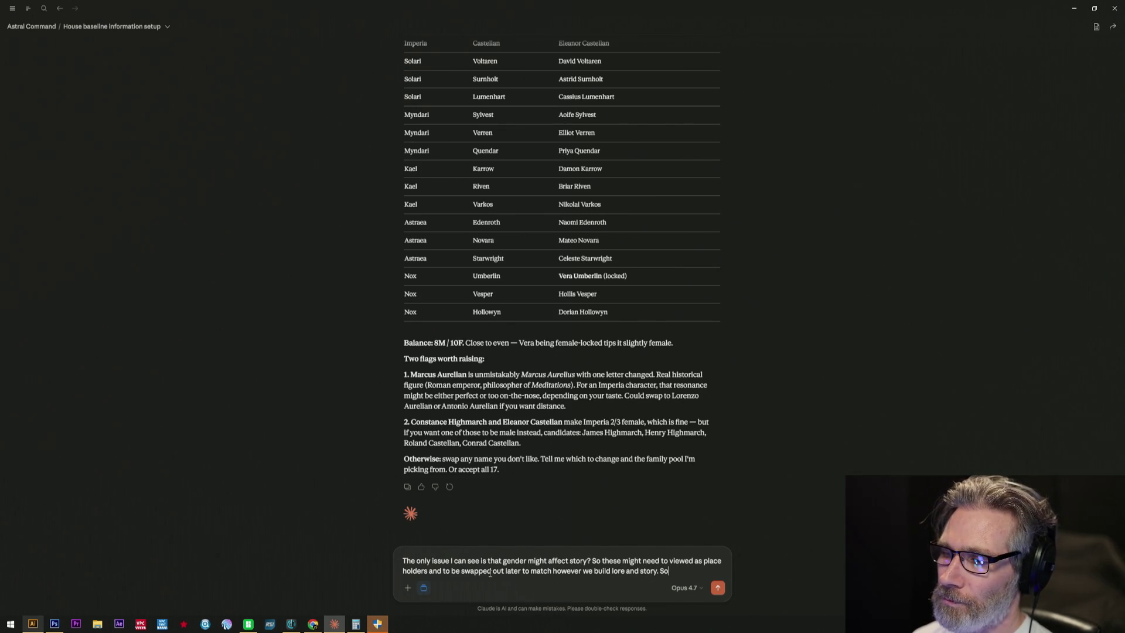
{"action": "type", "text": " no"}
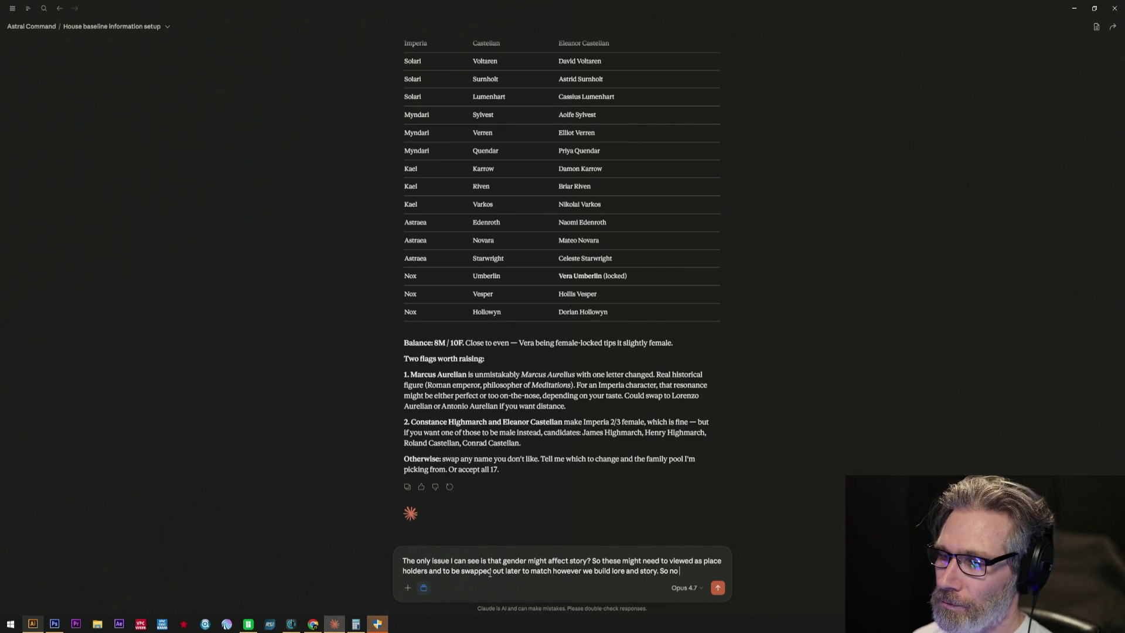
{"action": "type", "text": "t locked on"}
{"action": "key", "text": "BackSpace"}
{"action": "key", "text": "BackSpace"}
{"action": "key", "text": "BackSpace"}
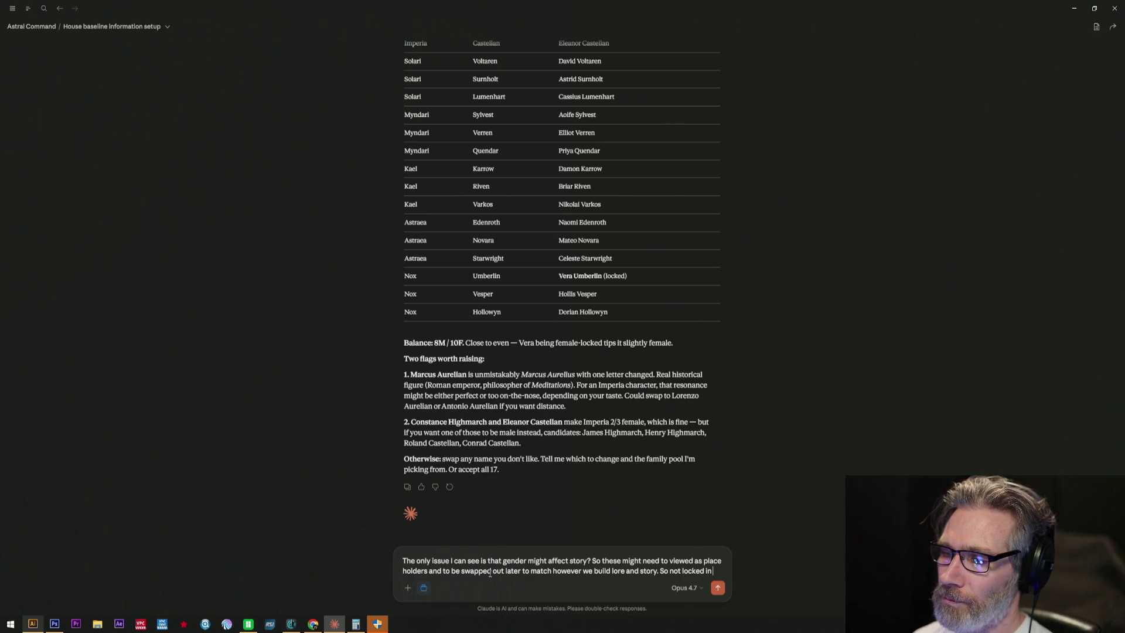
{"action": "type", "text": "i"}
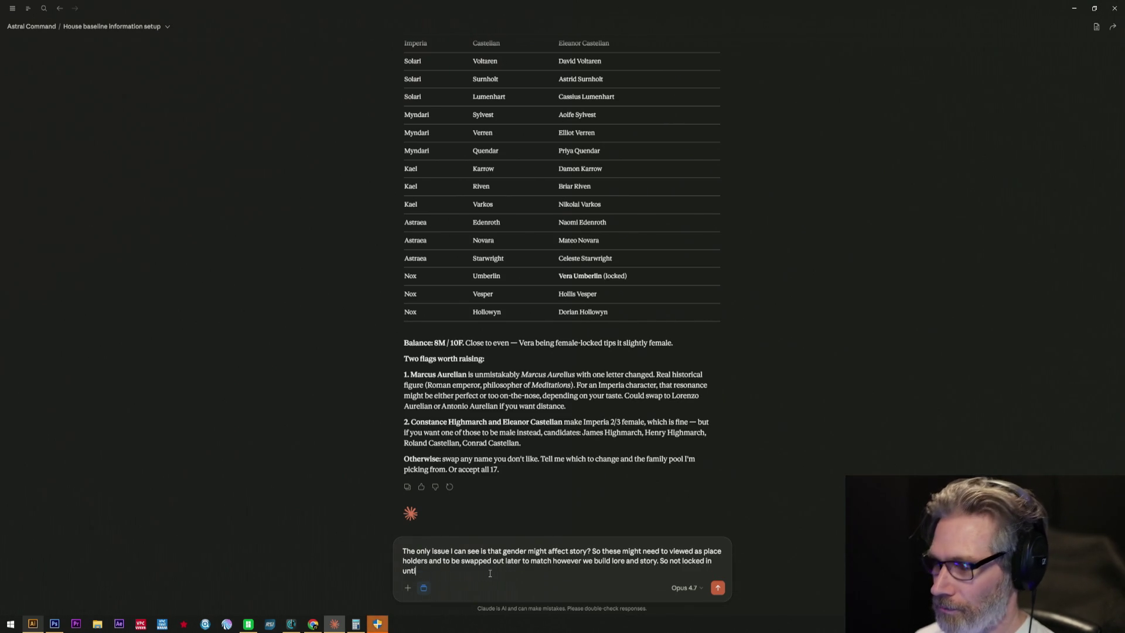
{"action": "type", "text": "ll so"}
{"action": "key", "text": "BackSpace"}
{"action": "key", "text": "BackSpace"}
{"action": "key", "text": "BackSpace"}
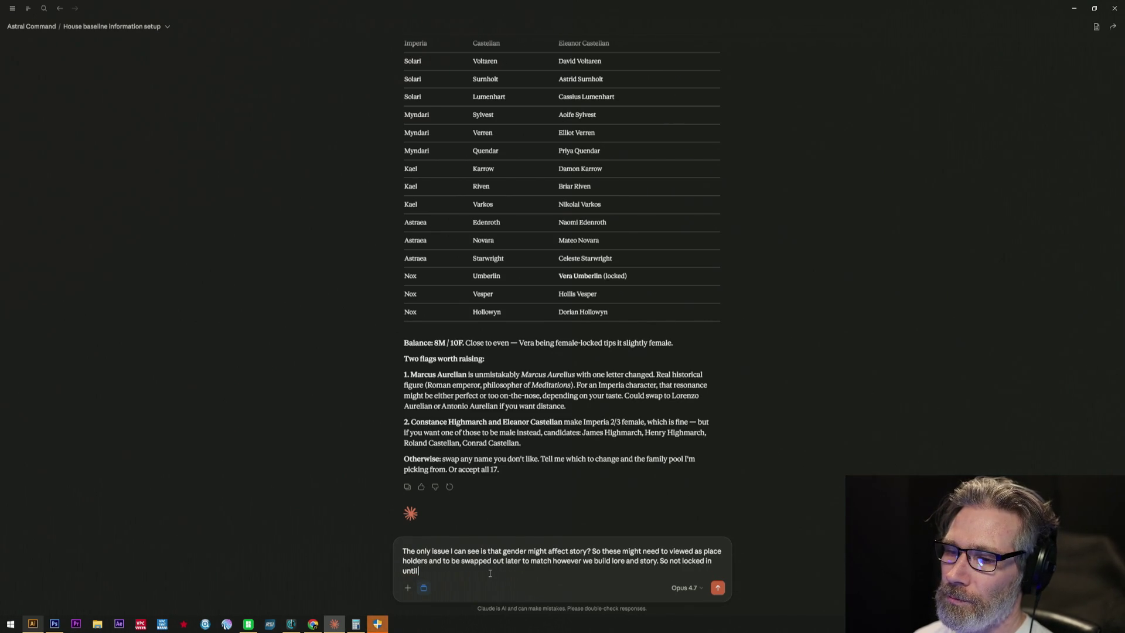
{"action": "type", "text": "ory is built."}
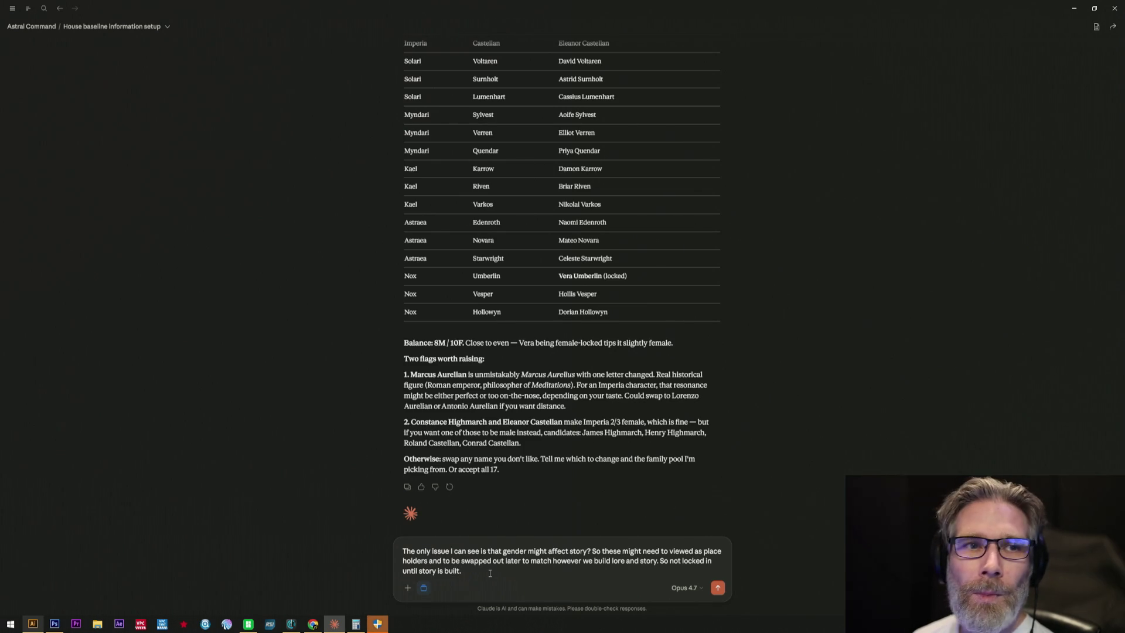
{"action": "key", "text": "Return"}
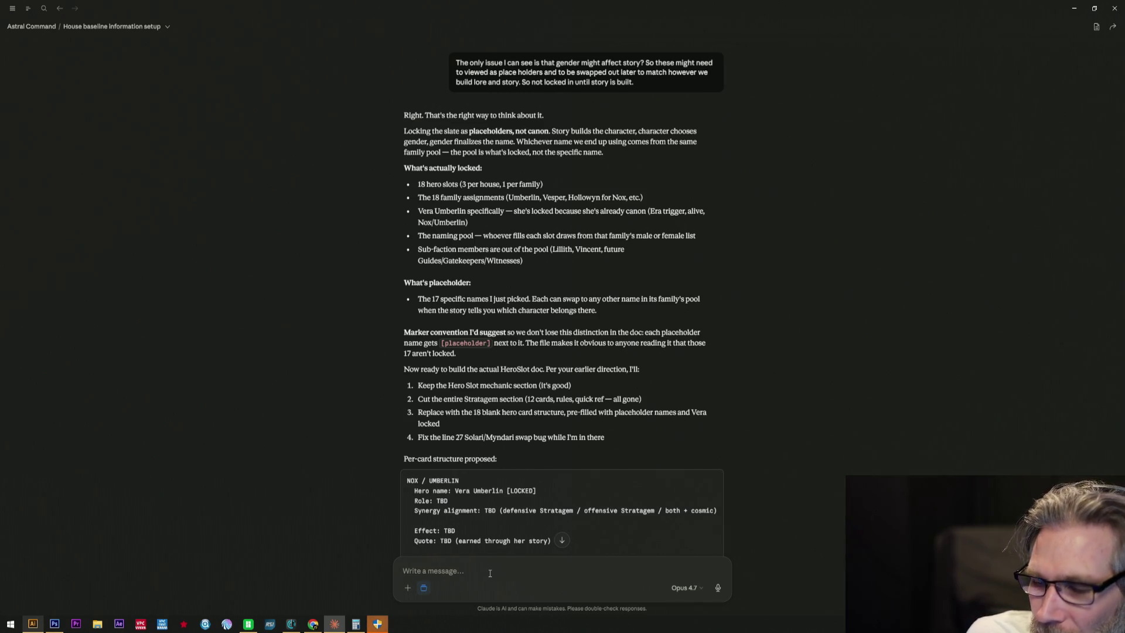
- Skip from Innerbloom to the next song in YouTube Music and return to the Claude chat
{"action": "left_click", "coordinate": [314, 625]}
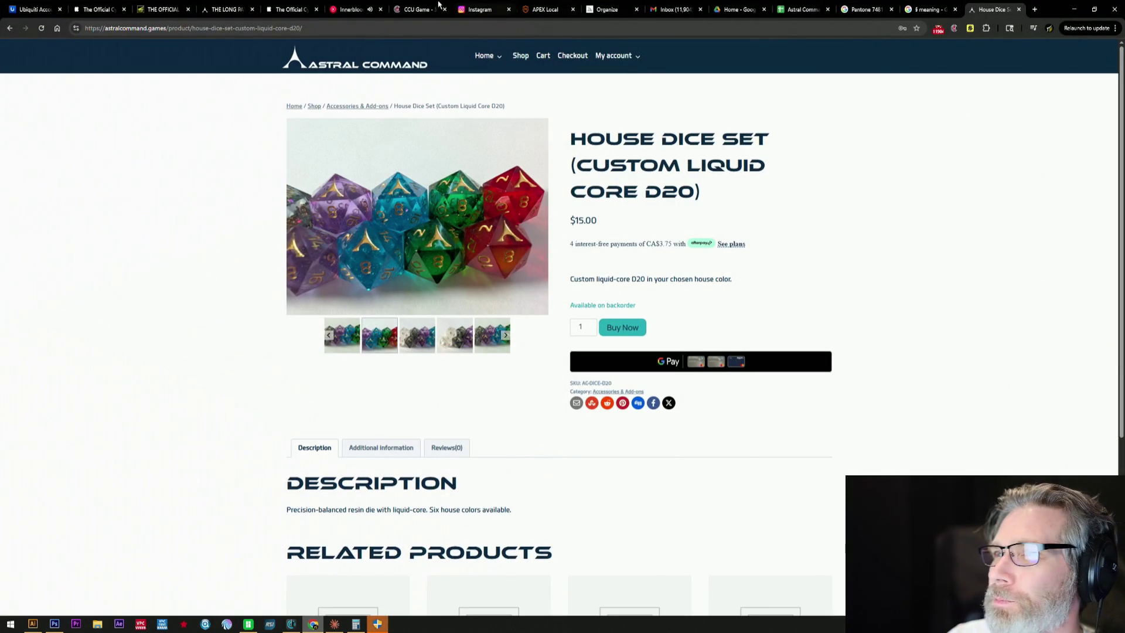
{"action": "left_click", "coordinate": [350, 9]}
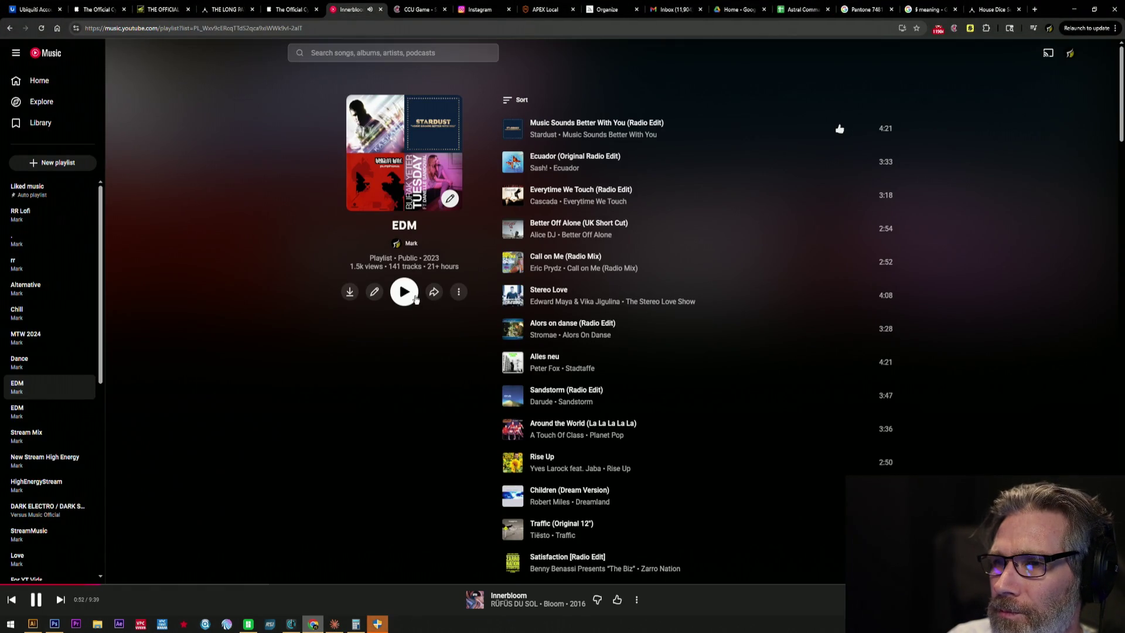
{"action": "left_click", "coordinate": [62, 598]}
{"action": "key", "text": "alt+Tab"}
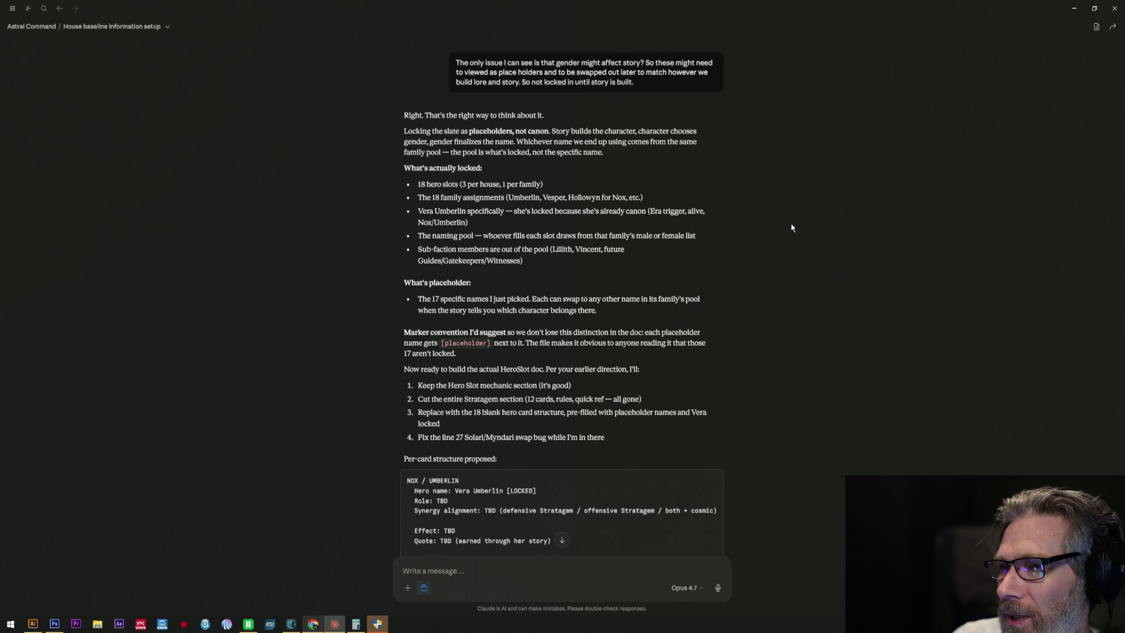
{"action": "scroll", "coordinate": [791, 227], "scroll_direction": "down", "scroll_amount": 3}
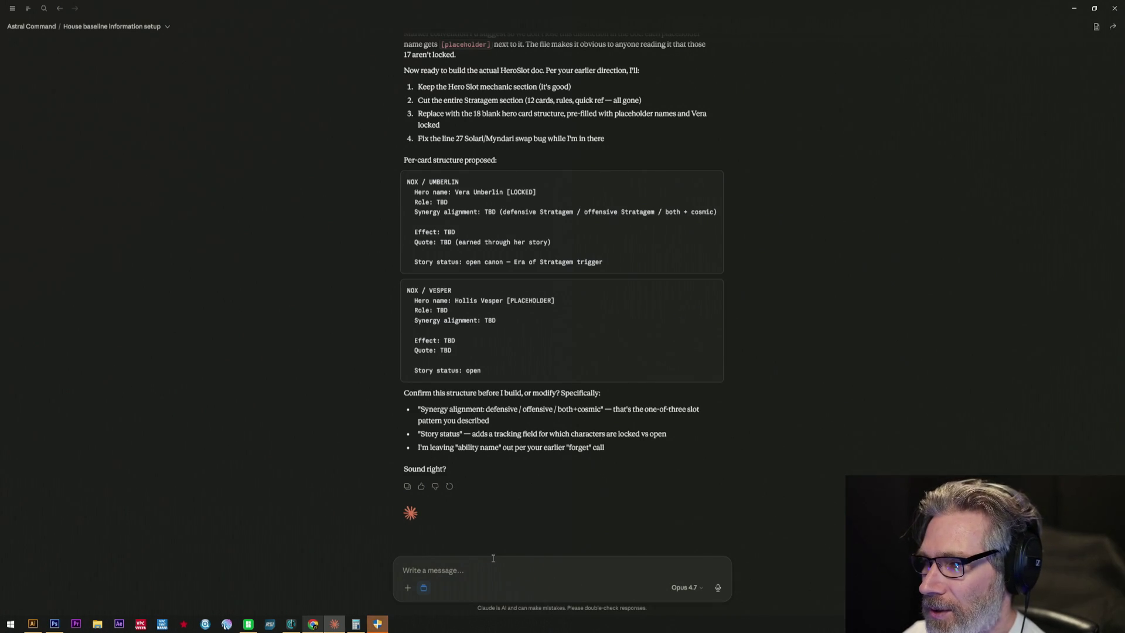
- Start a reply to Claude's proposed per-card HeroSlot structure
{"action": "left_click", "coordinate": [492, 557]}
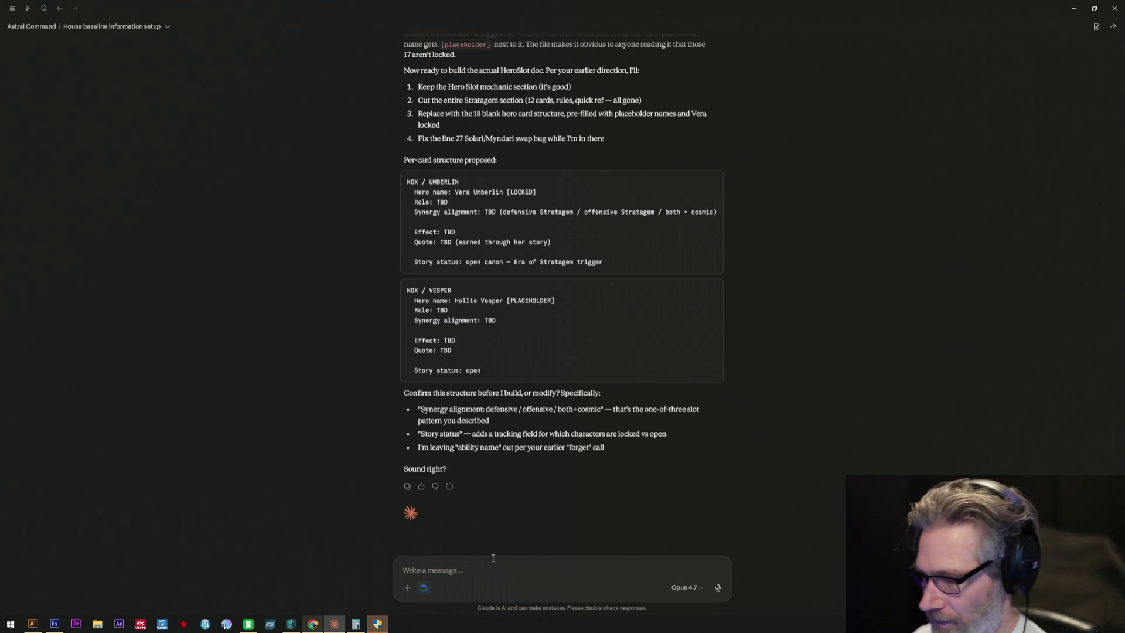
{"action": "type", "text": "Looks correct"}
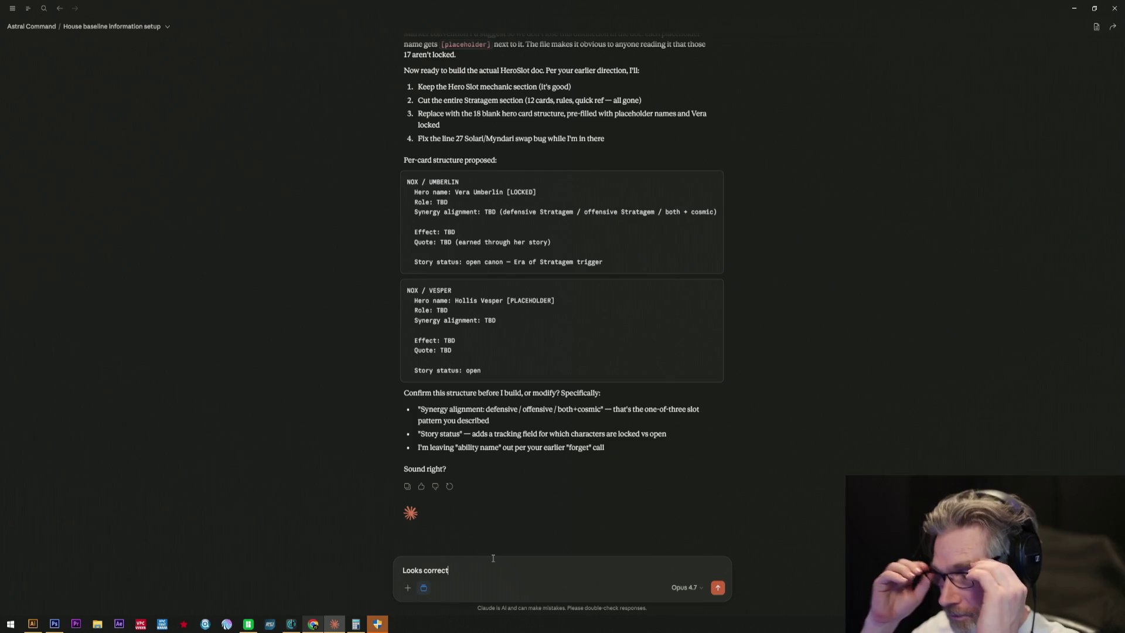
- Send 'Looks correct' to approve the HeroSlot card structure
{"action": "key", "text": "Return"}
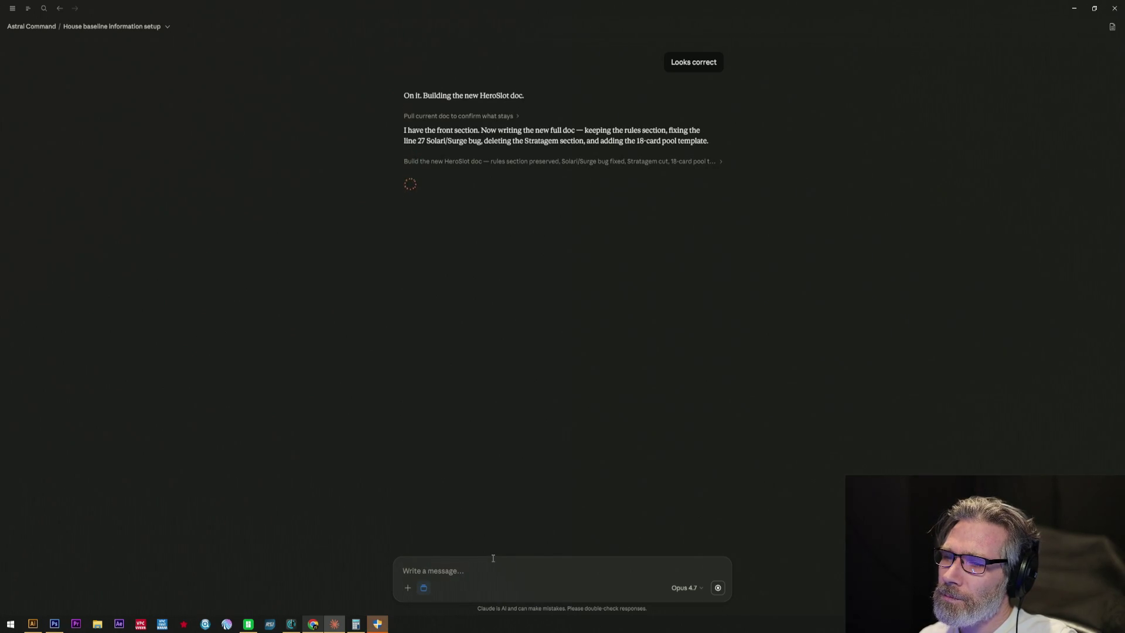
{"action": "type", "text": "Can you please confi"}
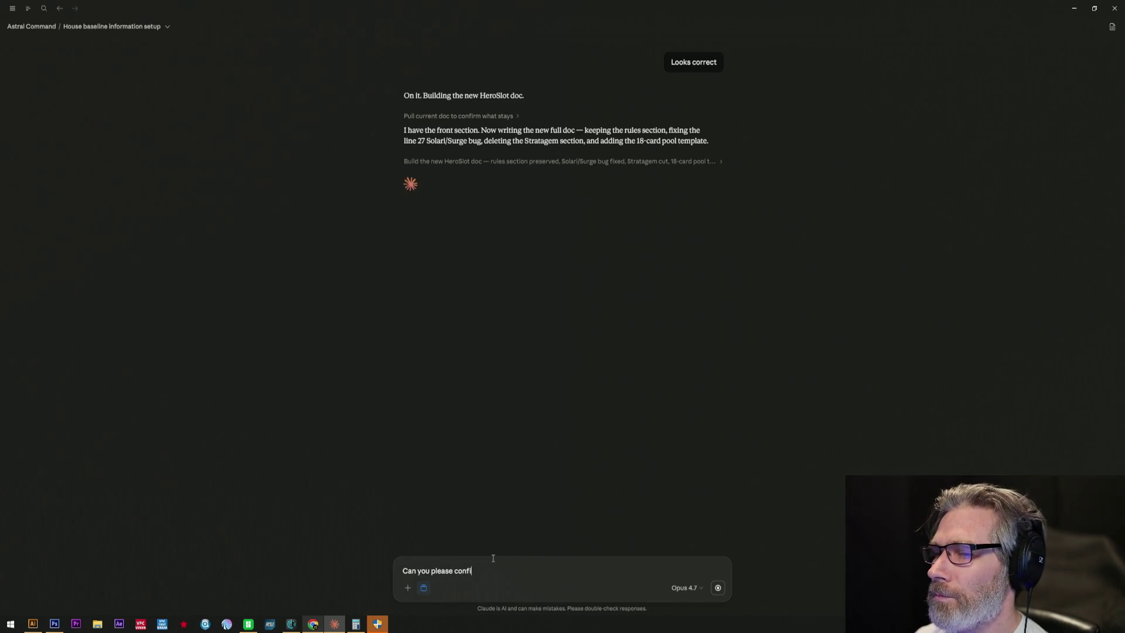
{"action": "type", "text": "rm the pla"}
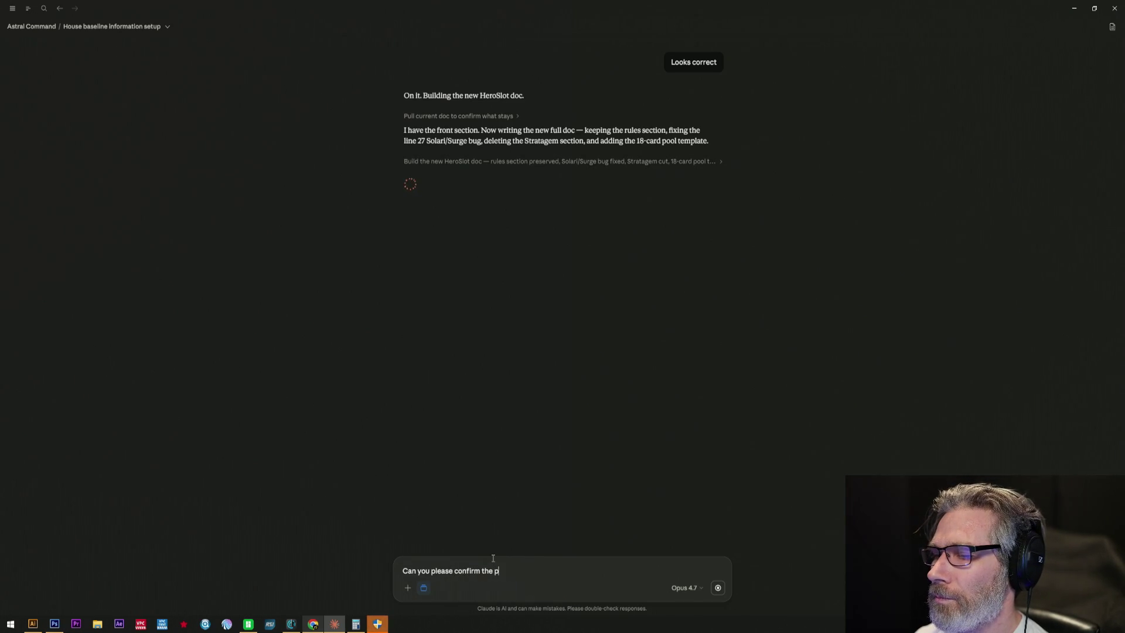
{"action": "type", "text": "nets "}
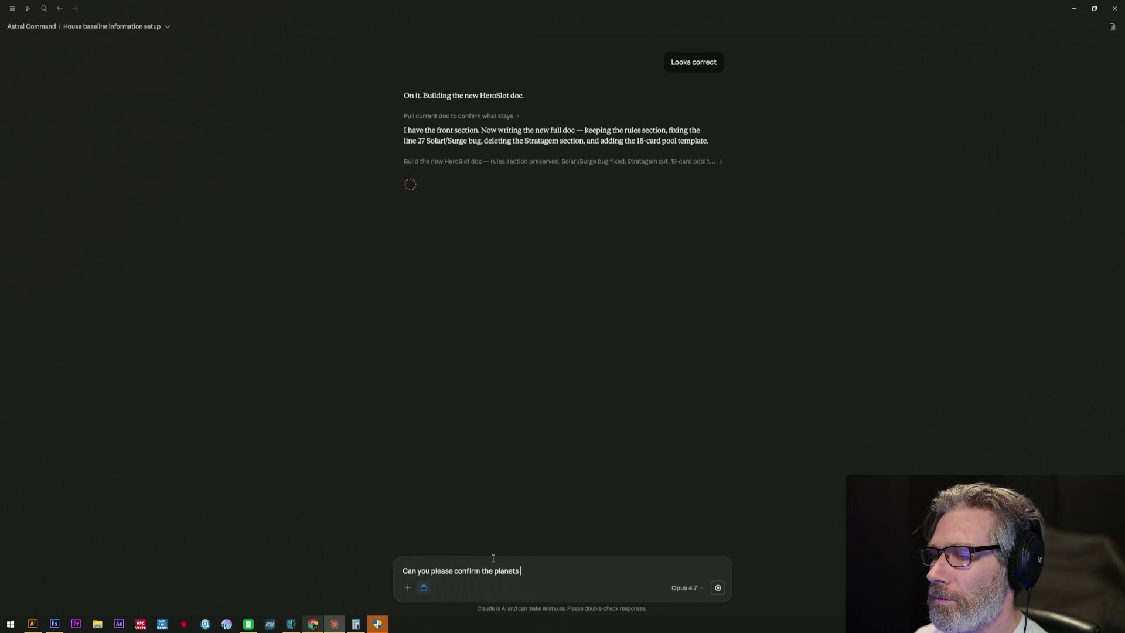
{"action": "type", "text": "list looks ok?"}
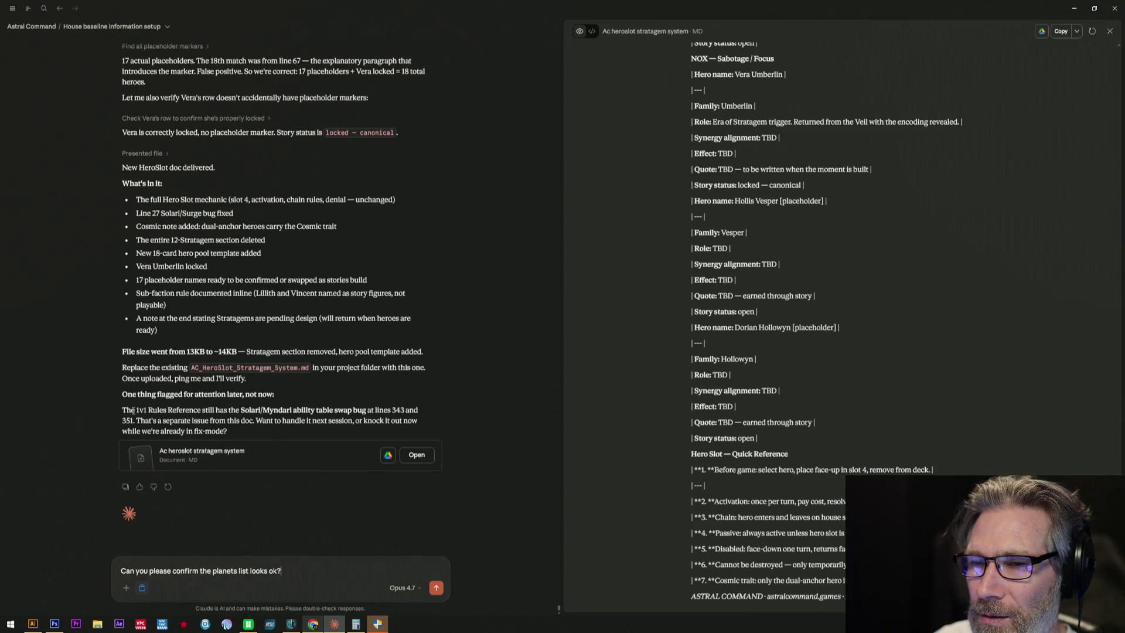
- Select the full note about the remaining 1v1 Rules Reference swap bug
{"action": "left_click_drag", "start_coordinate": [149, 412], "coordinate": [423, 420]}
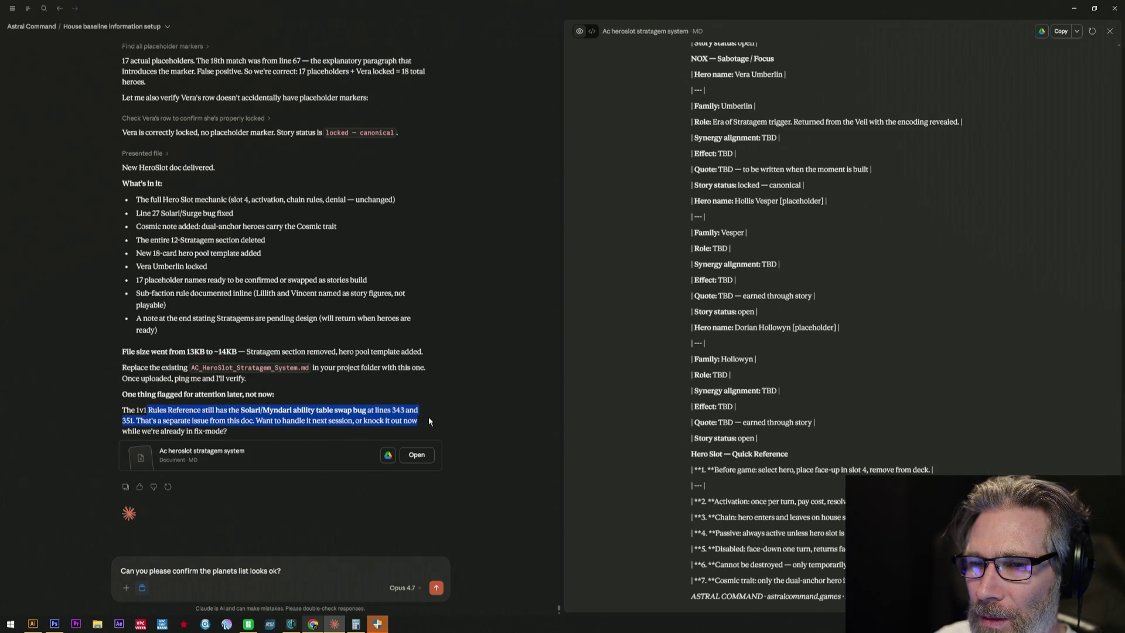
{"action": "left_click_drag", "start_coordinate": [428, 420], "coordinate": [431, 431]}
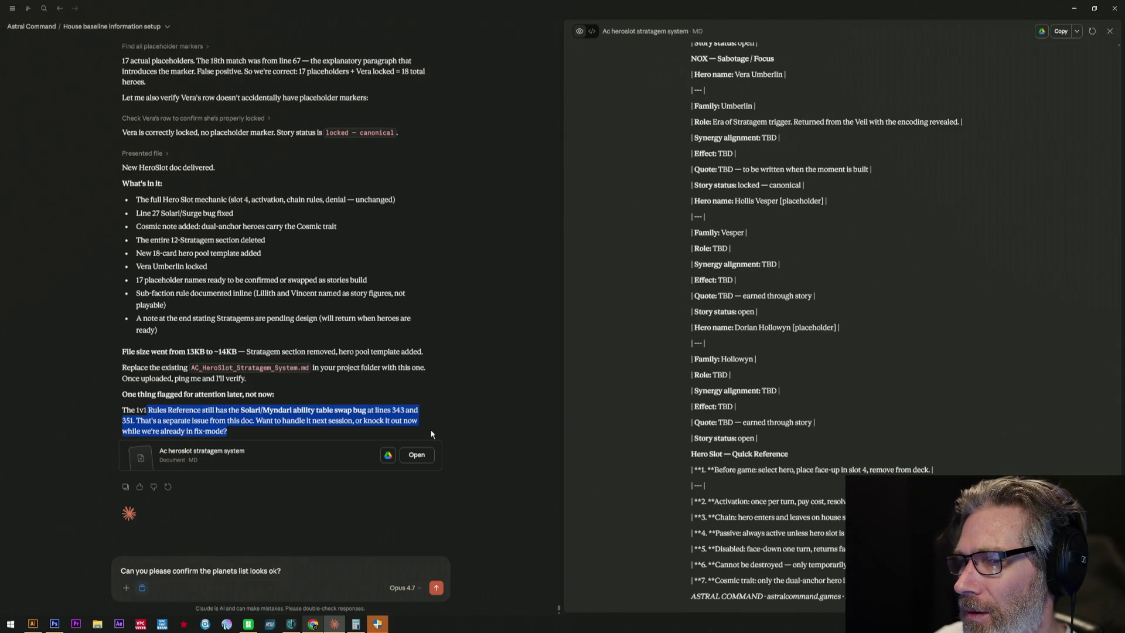
{"action": "scroll", "coordinate": [835, 354], "scroll_direction": "up", "scroll_amount": 3}
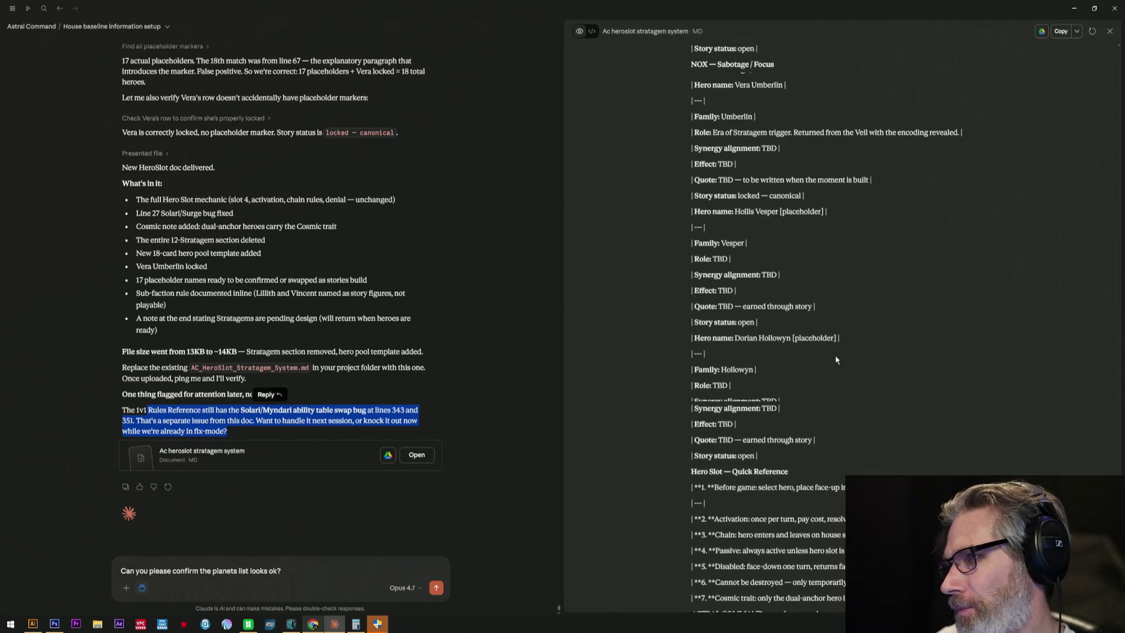
{"action": "scroll", "coordinate": [835, 354], "scroll_direction": "up", "scroll_amount": 3}
{"action": "scroll", "coordinate": [835, 356], "scroll_direction": "up", "scroll_amount": 3}
{"action": "scroll", "coordinate": [835, 355], "scroll_direction": "up", "scroll_amount": 3}
{"action": "scroll", "coordinate": [835, 355], "scroll_direction": "up", "scroll_amount": 3}
{"action": "scroll", "coordinate": [835, 355], "scroll_direction": "up", "scroll_amount": 3}
{"action": "scroll", "coordinate": [834, 355], "scroll_direction": "up", "scroll_amount": 3}
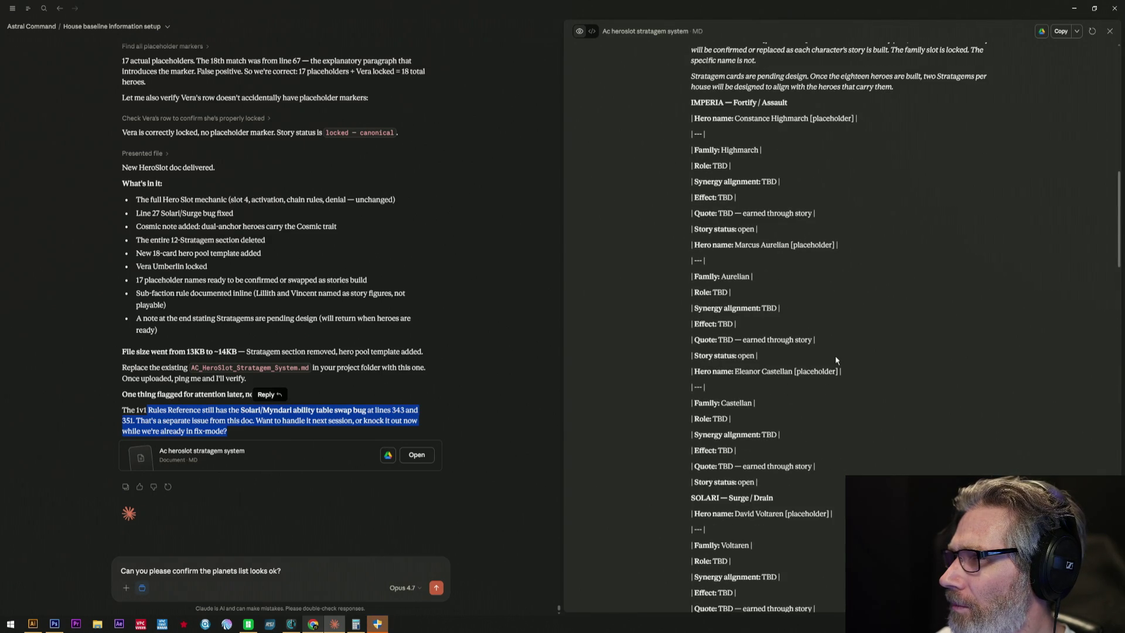
{"action": "scroll", "coordinate": [835, 355], "scroll_direction": "down", "scroll_amount": 2}
{"action": "scroll", "coordinate": [835, 355], "scroll_direction": "down", "scroll_amount": 2}
{"action": "scroll", "coordinate": [834, 356], "scroll_direction": "down", "scroll_amount": 2}
{"action": "scroll", "coordinate": [835, 355], "scroll_direction": "down", "scroll_amount": 2}
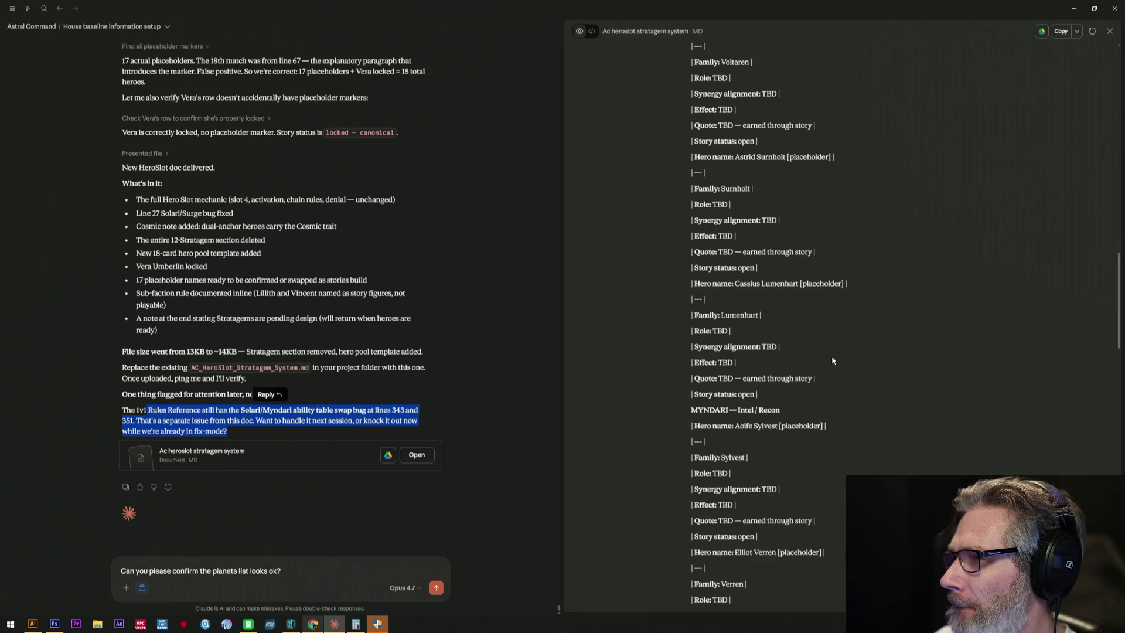
{"action": "scroll", "coordinate": [831, 357], "scroll_direction": "down", "scroll_amount": 2}
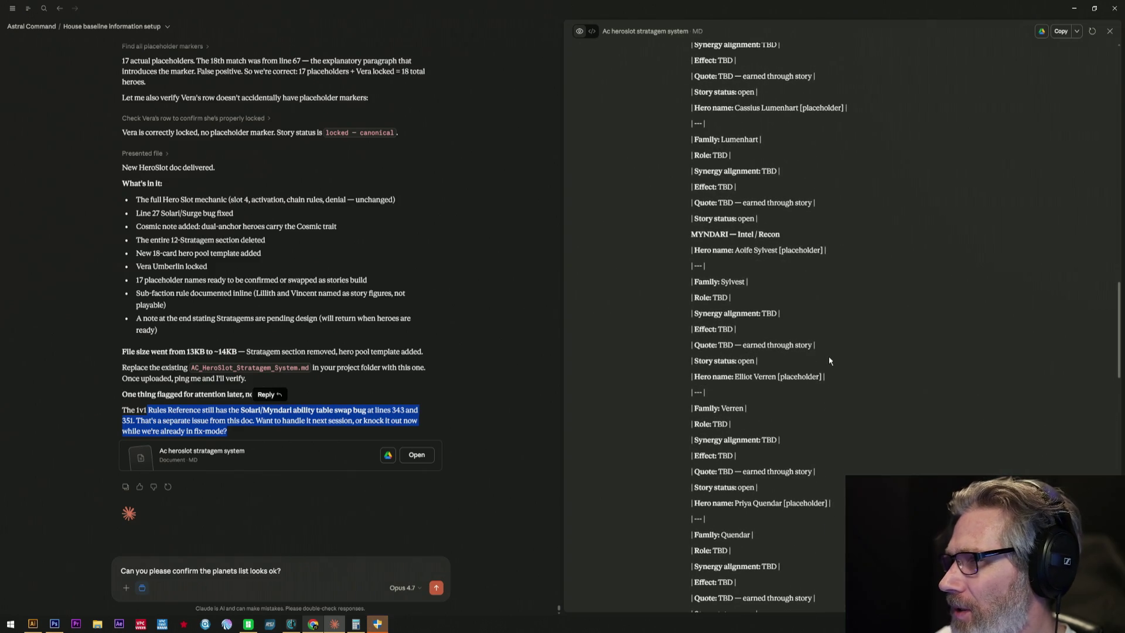
{"action": "scroll", "coordinate": [829, 356], "scroll_direction": "down", "scroll_amount": 3}
{"action": "scroll", "coordinate": [828, 356], "scroll_direction": "down", "scroll_amount": 2}
{"action": "scroll", "coordinate": [828, 355], "scroll_direction": "down", "scroll_amount": 2}
{"action": "scroll", "coordinate": [828, 356], "scroll_direction": "down", "scroll_amount": 2}
{"action": "scroll", "coordinate": [828, 356], "scroll_direction": "down", "scroll_amount": 2}
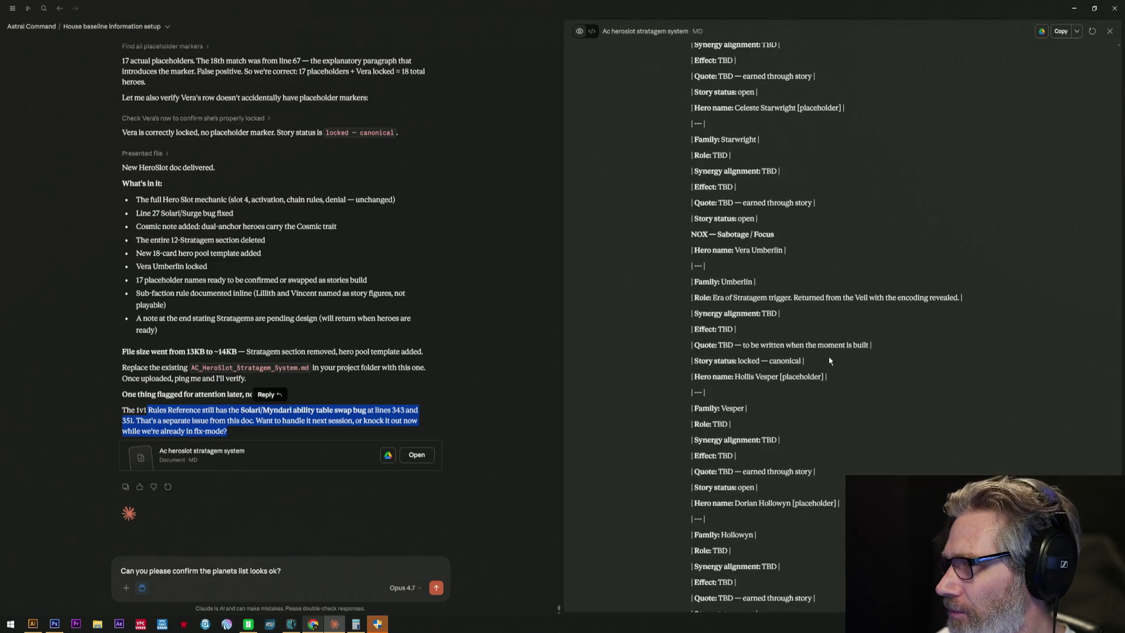
{"action": "scroll", "coordinate": [829, 357], "scroll_direction": "down", "scroll_amount": 2}
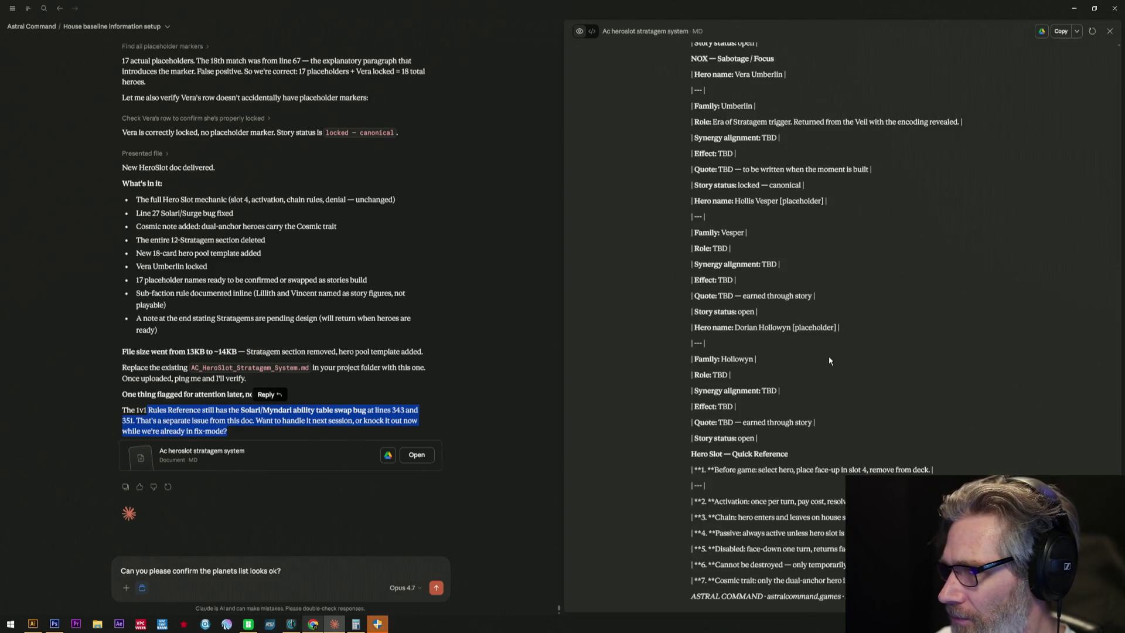
{"action": "left_click", "coordinate": [124, 416]}
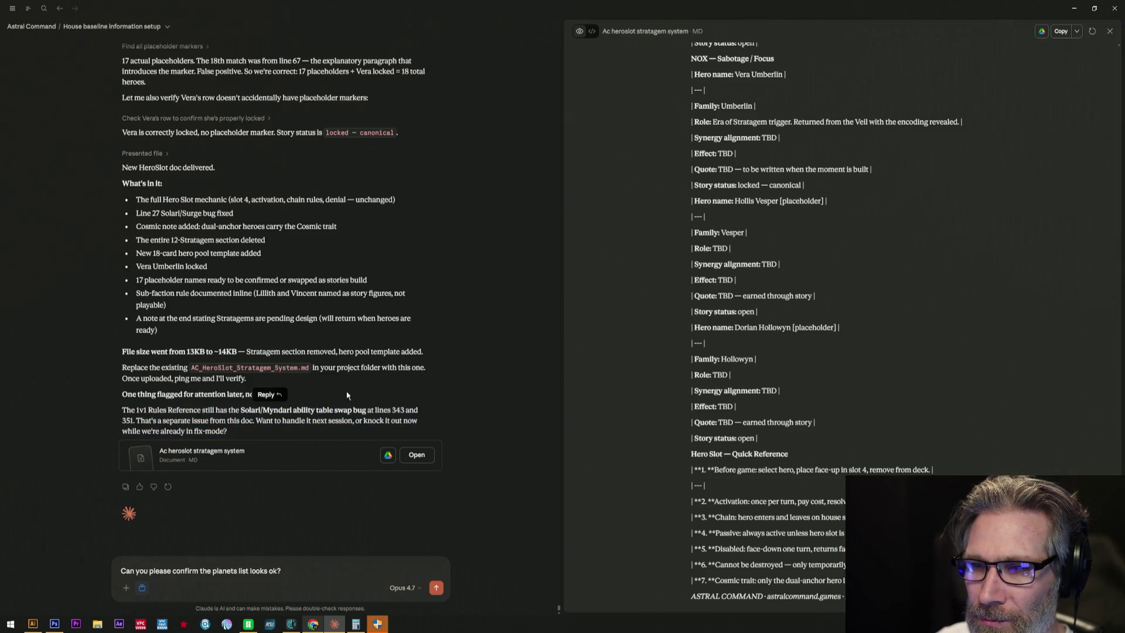
{"action": "left_click_drag", "start_coordinate": [123, 414], "coordinate": [260, 431]}
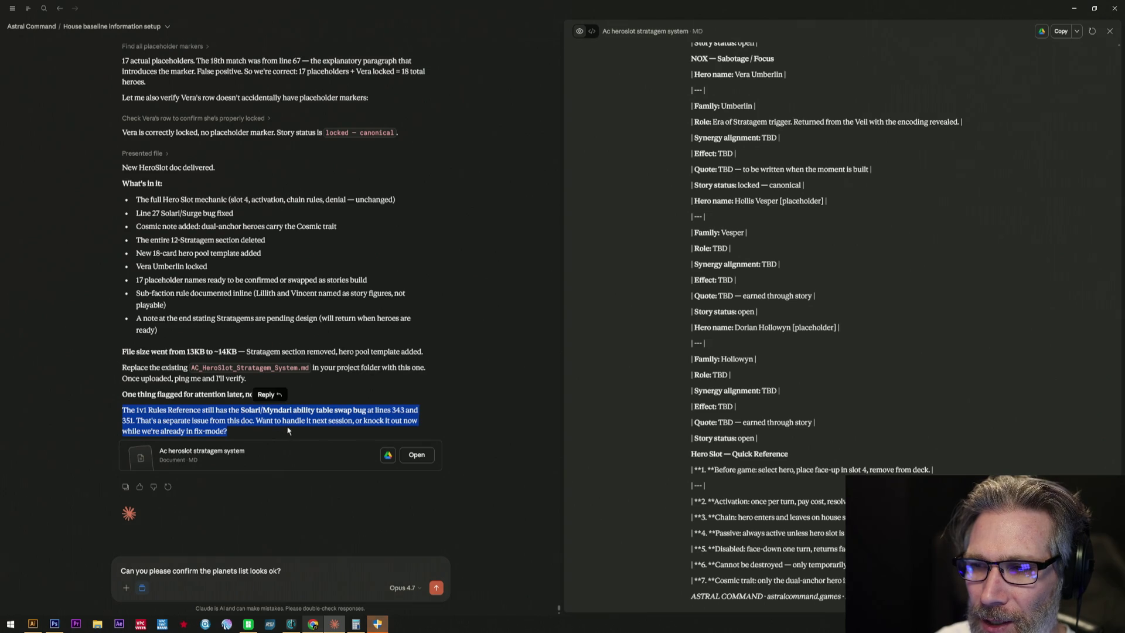
{"action": "left_click", "coordinate": [217, 424]}
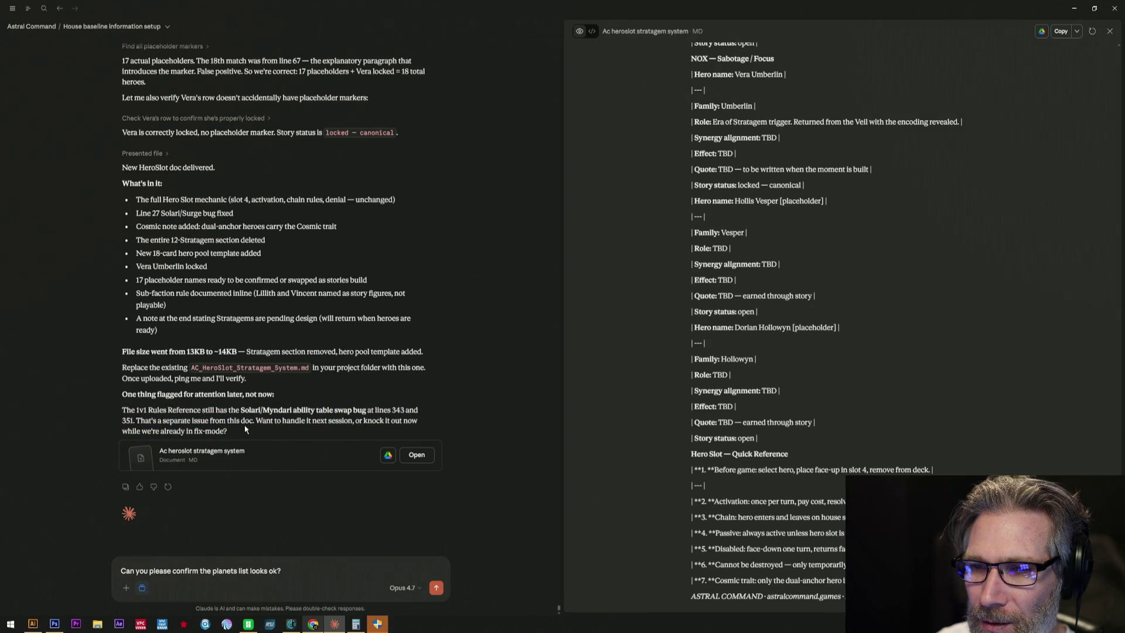
- Replace the planets draft with 'Knock it out now' and send it so Claude fixes the swap bug
{"action": "key", "text": "ctrl+a"}
{"action": "type", "text": "Knoic"}
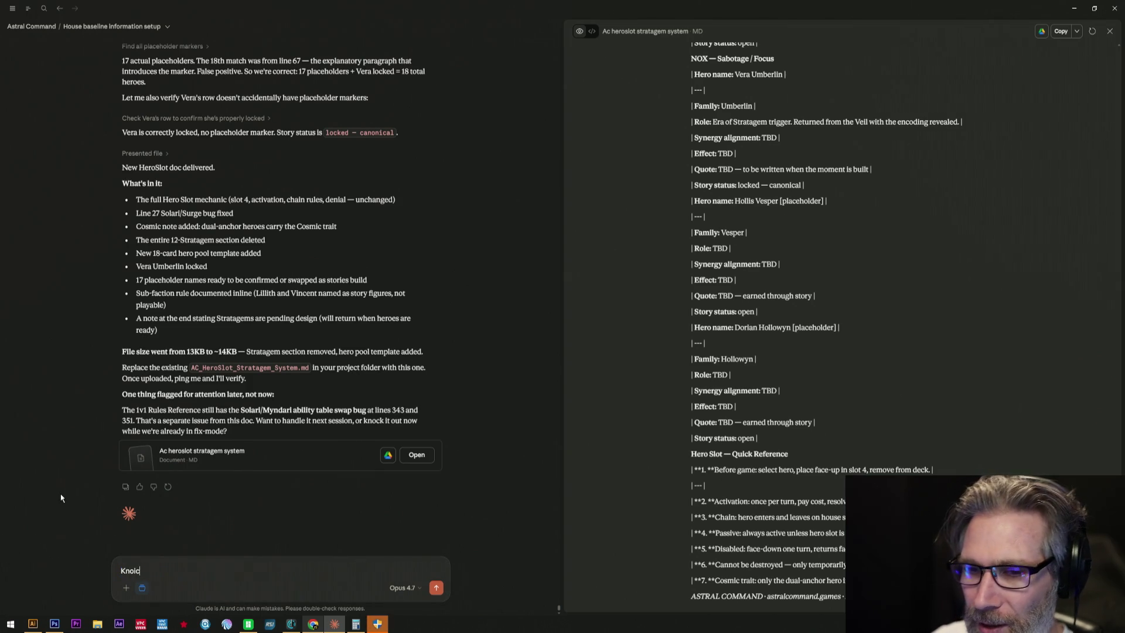
{"action": "key", "text": "BackSpace"}
{"action": "key", "text": "BackSpace"}
{"action": "type", "text": "ck it ouw"}
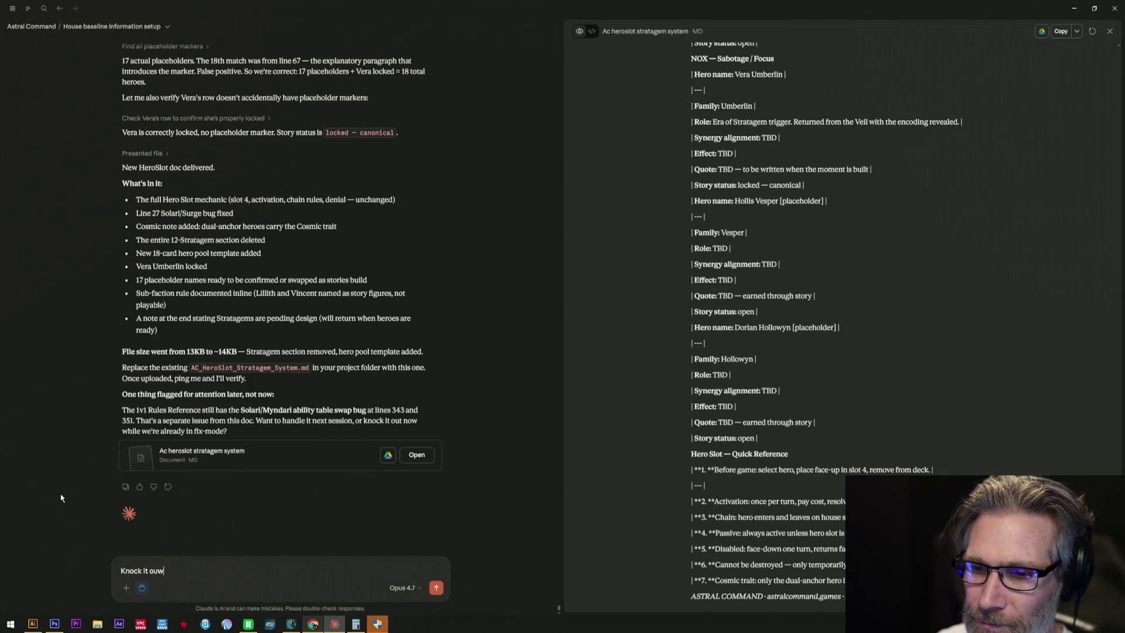
{"action": "key", "text": "BackSpace"}
{"action": "type", "text": "t now"}
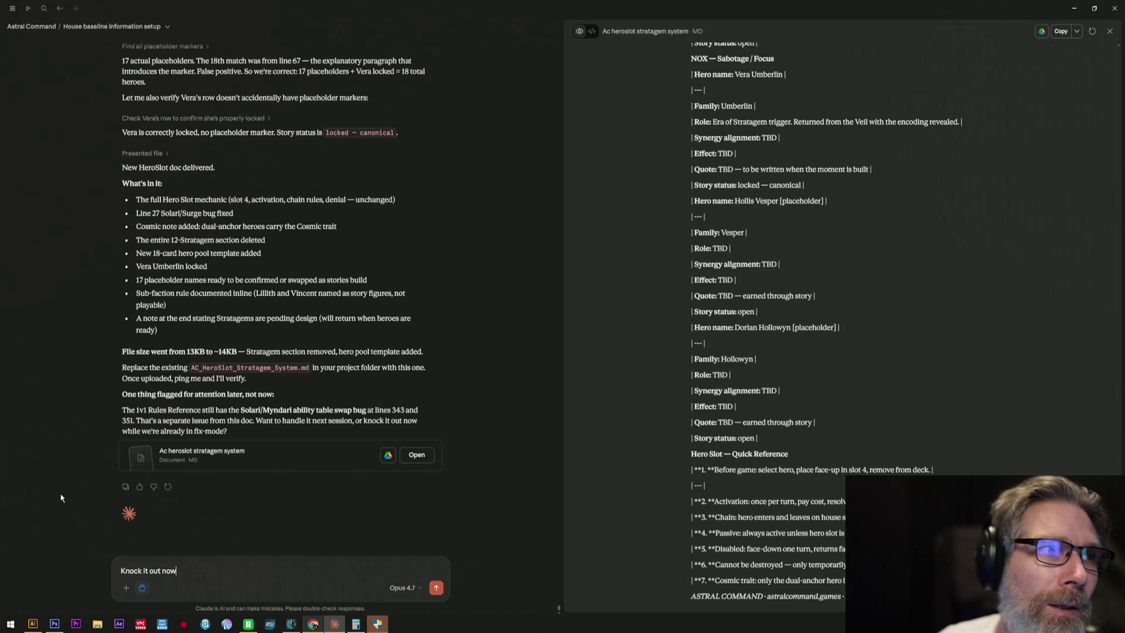
{"action": "key", "text": "Return"}
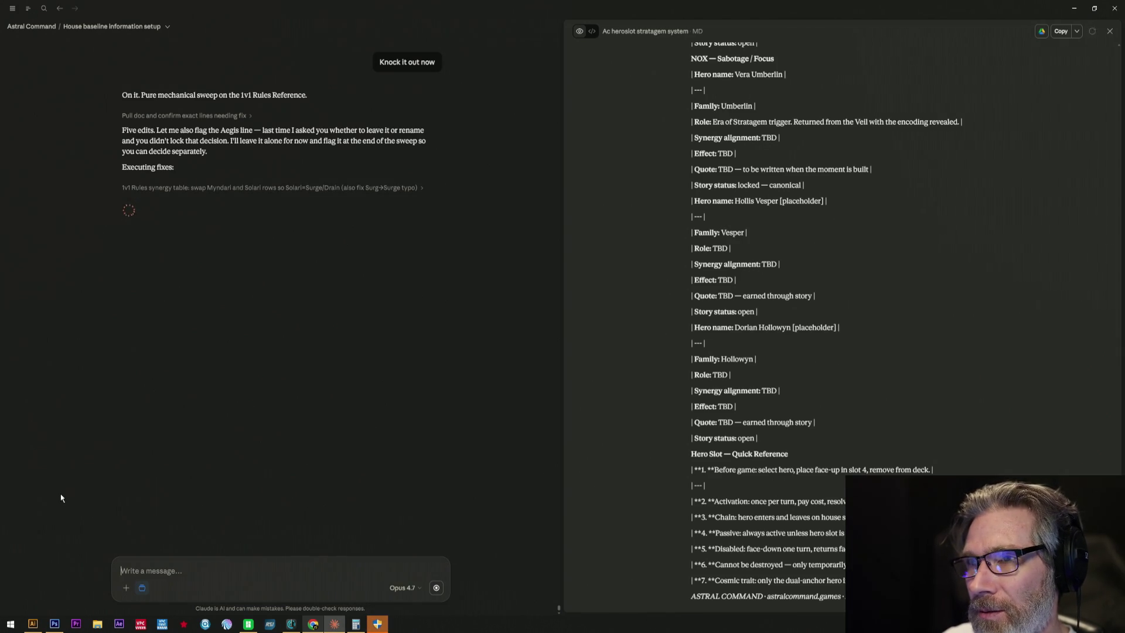
{"action": "type", "text": "Ad"}
- Draft the note that Aegis was an old artifact to delete, correcting stray letters
{"action": "key", "text": "BackSpace"}
{"action": "type", "text": "ege"}
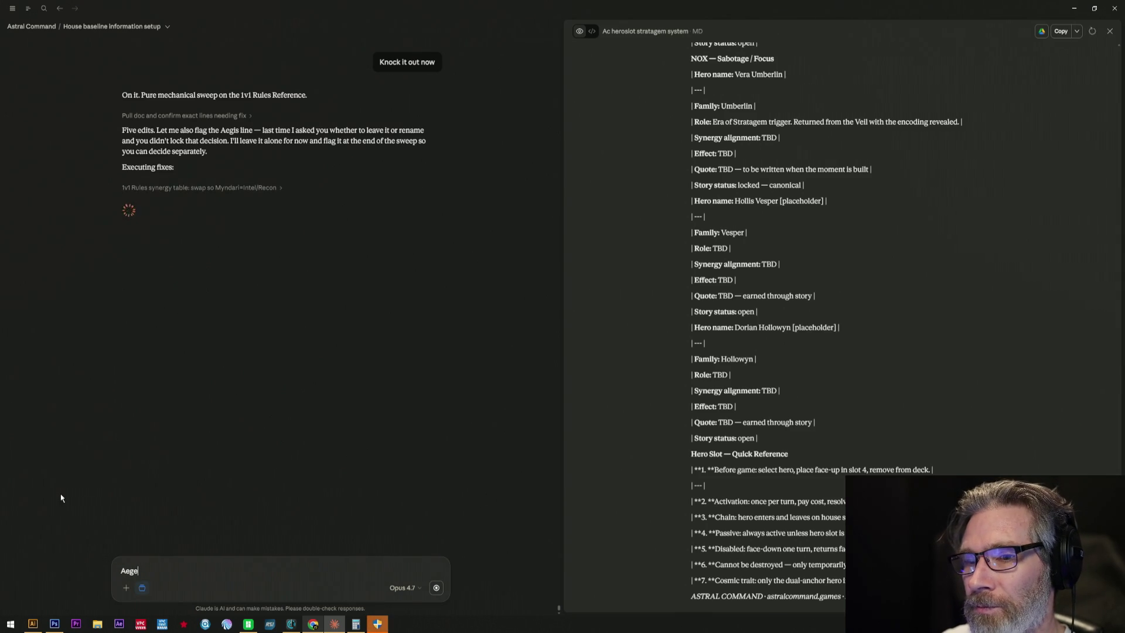
{"action": "key", "text": "BackSpace"}
{"action": "type", "text": "is was "}
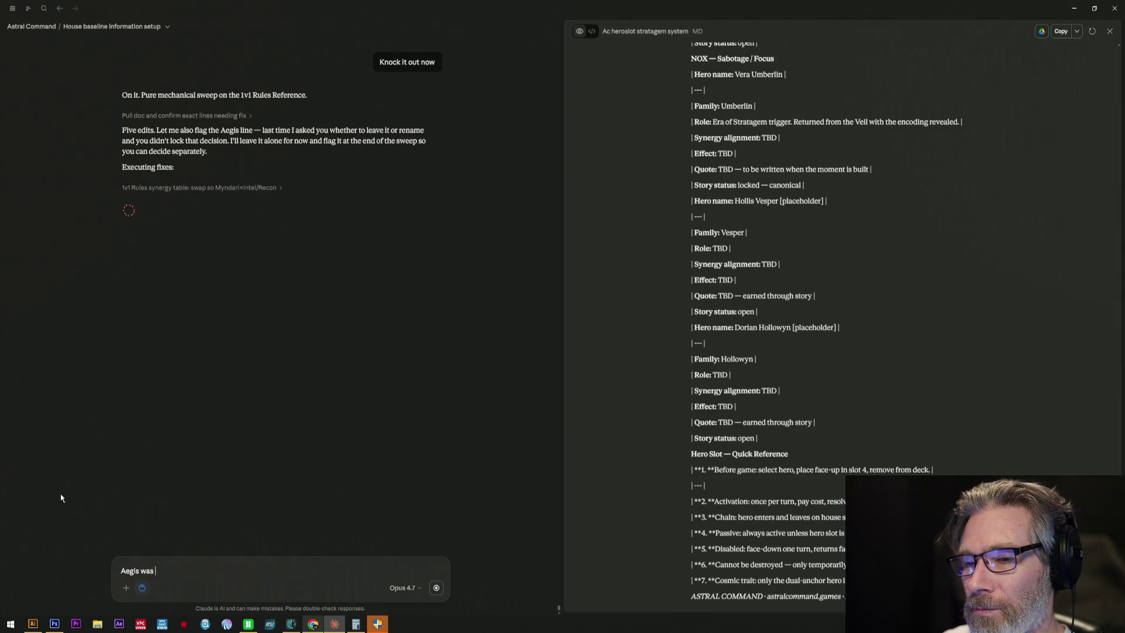
{"action": "type", "text": "an old artifactr. N"}
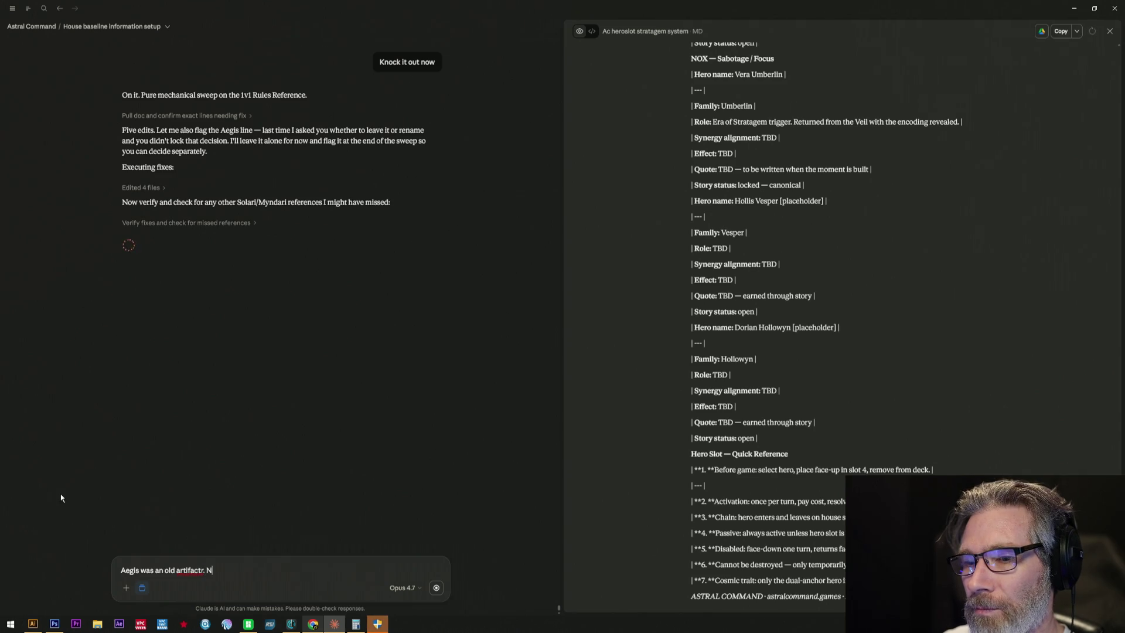
{"action": "type", "text": "m"}
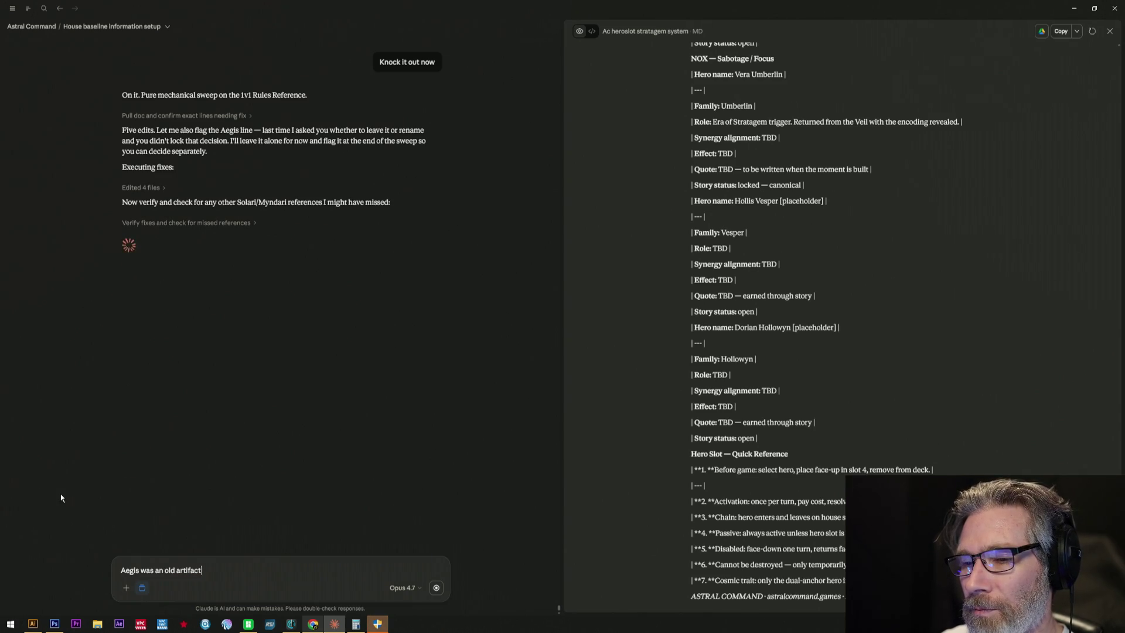
{"action": "key", "text": "BackSpace"}
{"action": "type", "text": ", needs to be del"}
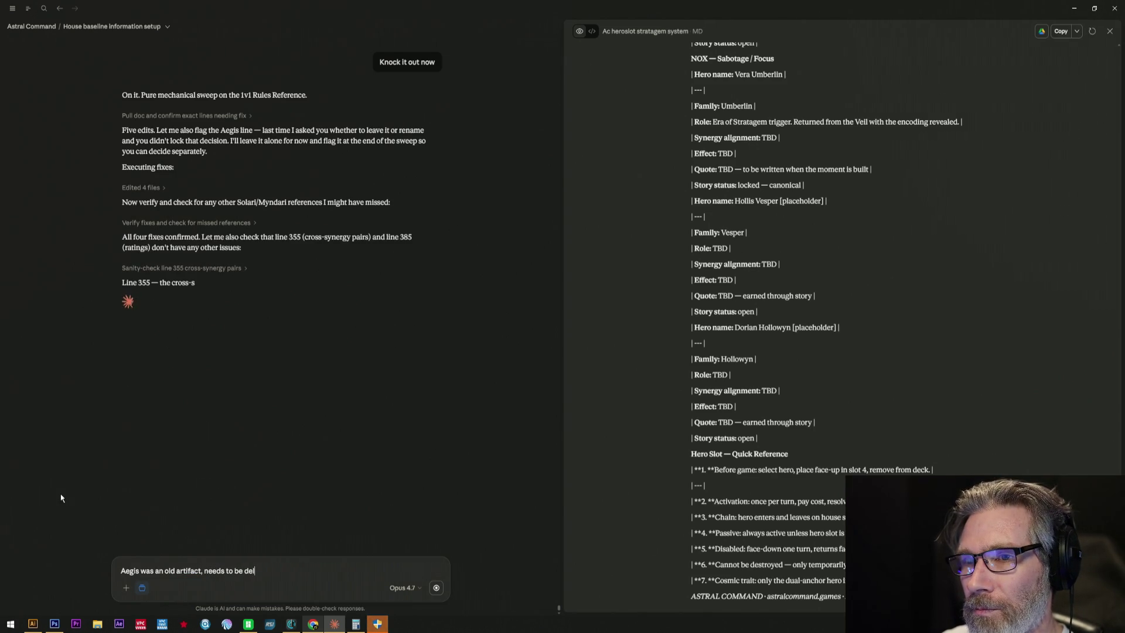
{"action": "type", "text": "eted."}
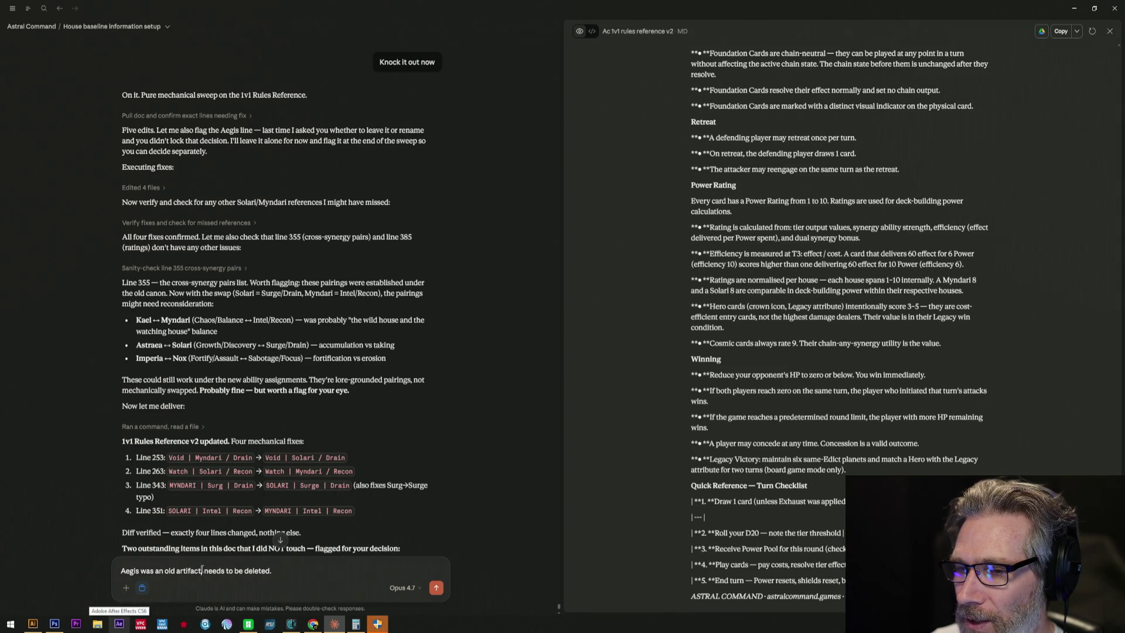
{"action": "type", "text": "or oldg,"}
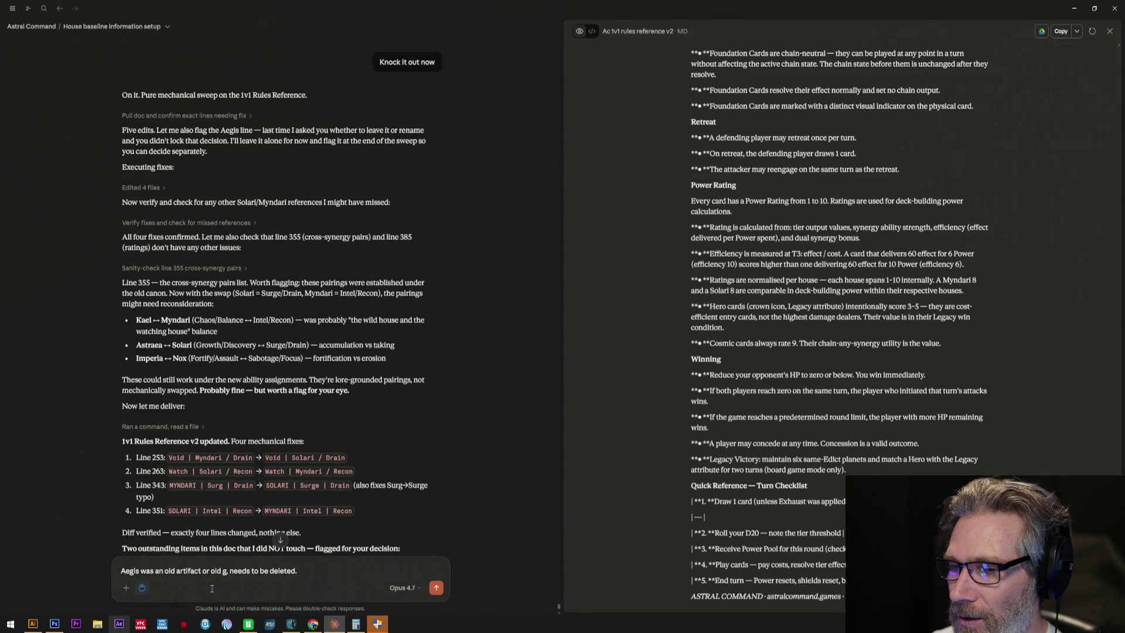
- Send the note that Aegis was an old generated ability to delete, receiving three options
{"action": "key", "text": "BackSpace"}
{"action": "type", "text": "ability you generate"}
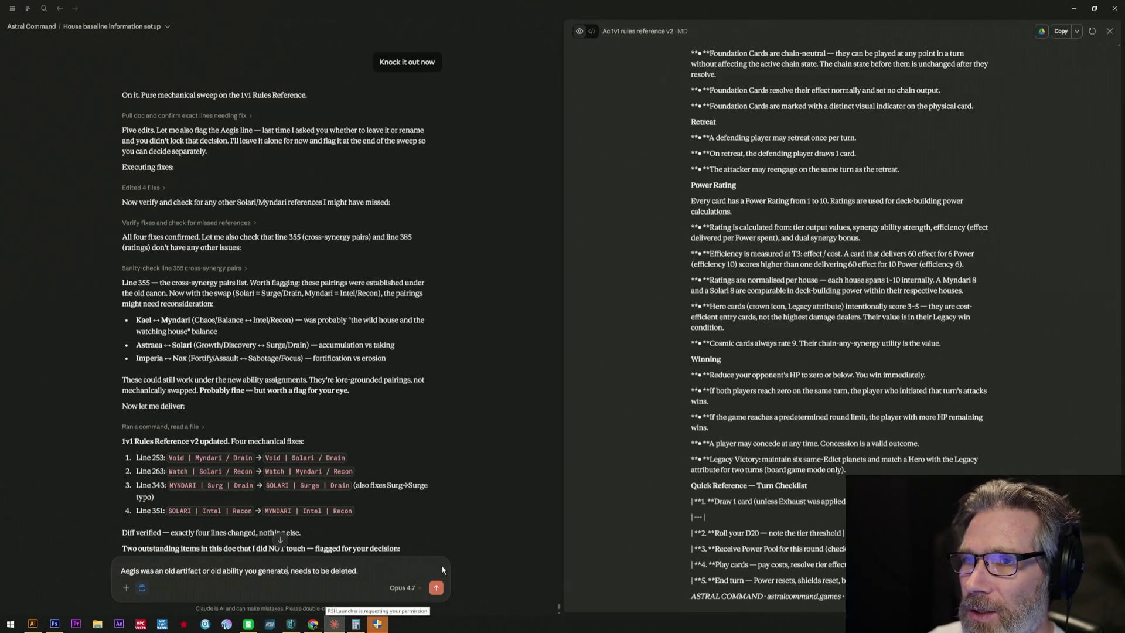
{"action": "key", "text": "Return"}
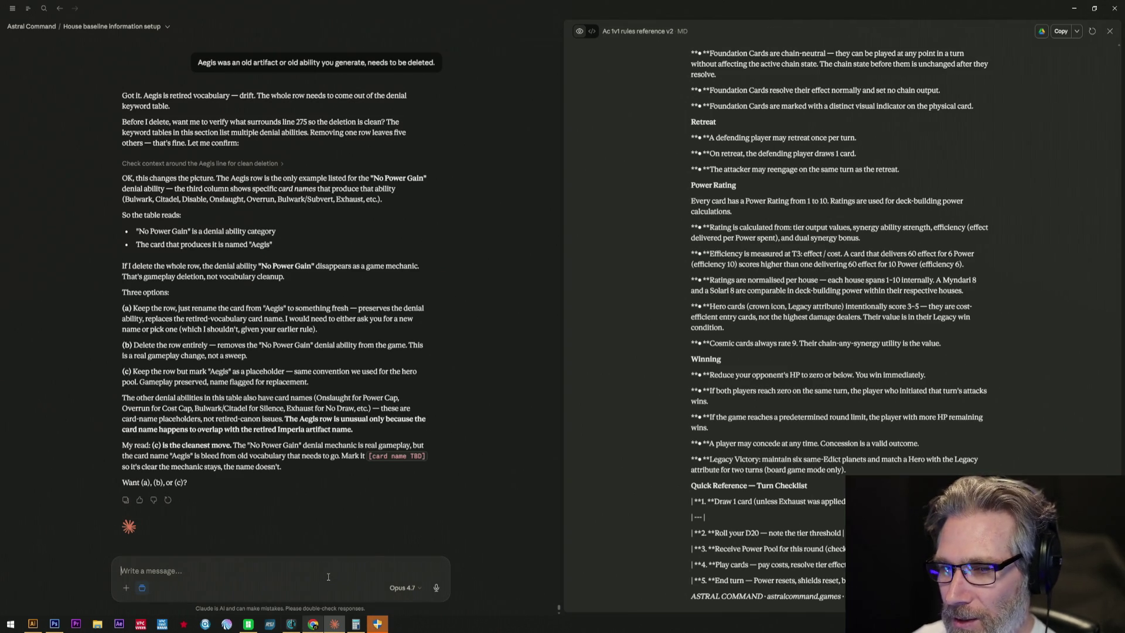
{"action": "type", "text": "A."}
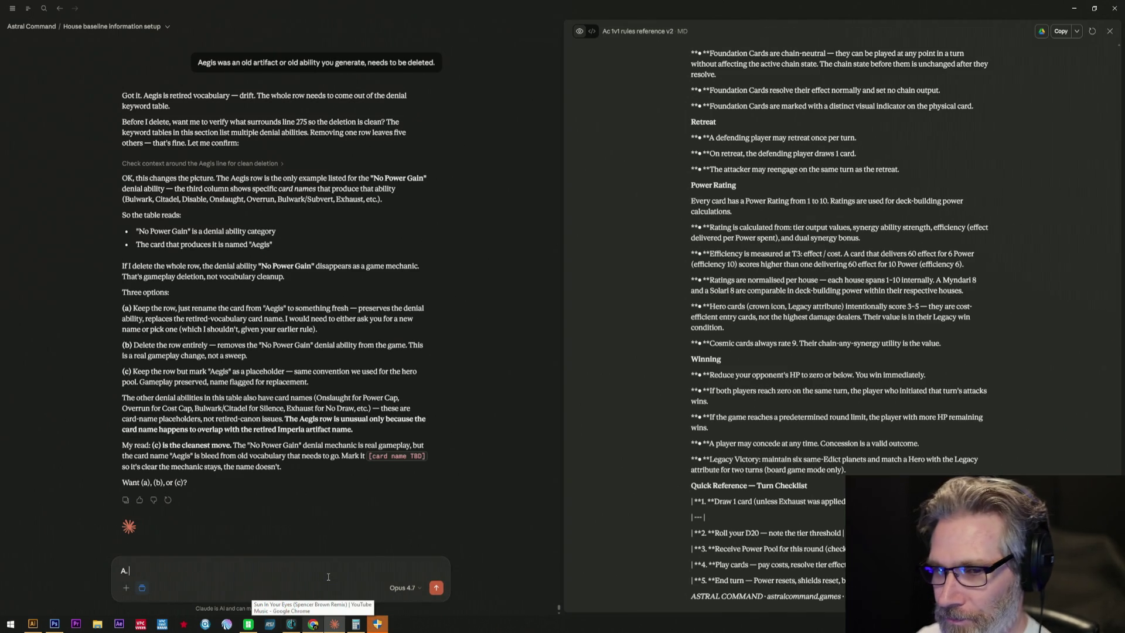
{"action": "type", "text": " But show me this row"}
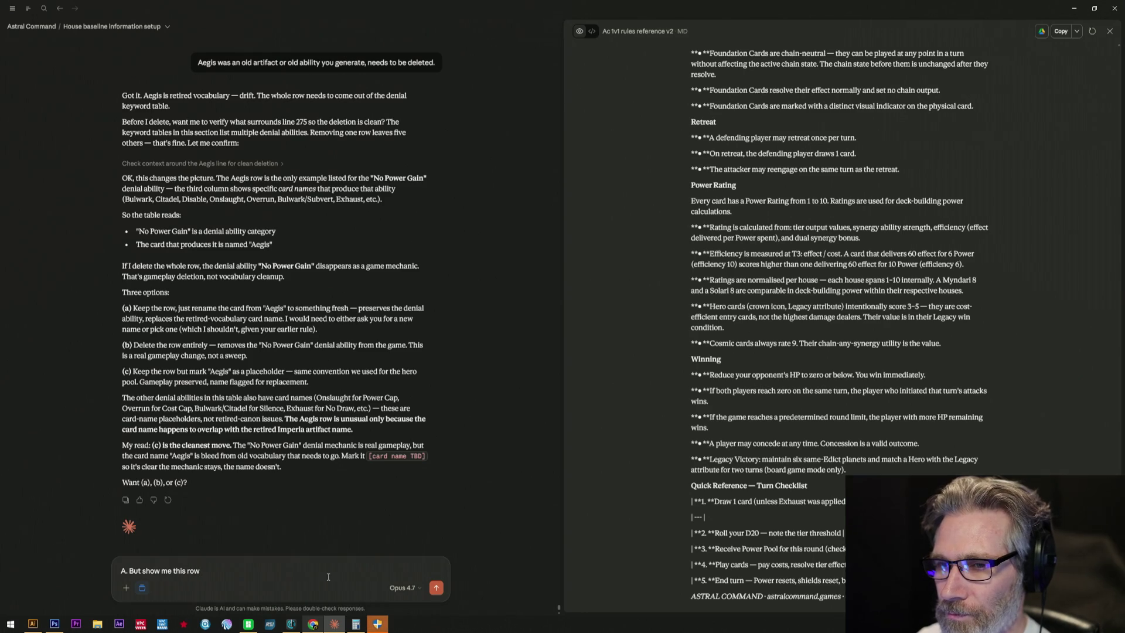
{"action": "type", "text": " in the do"}
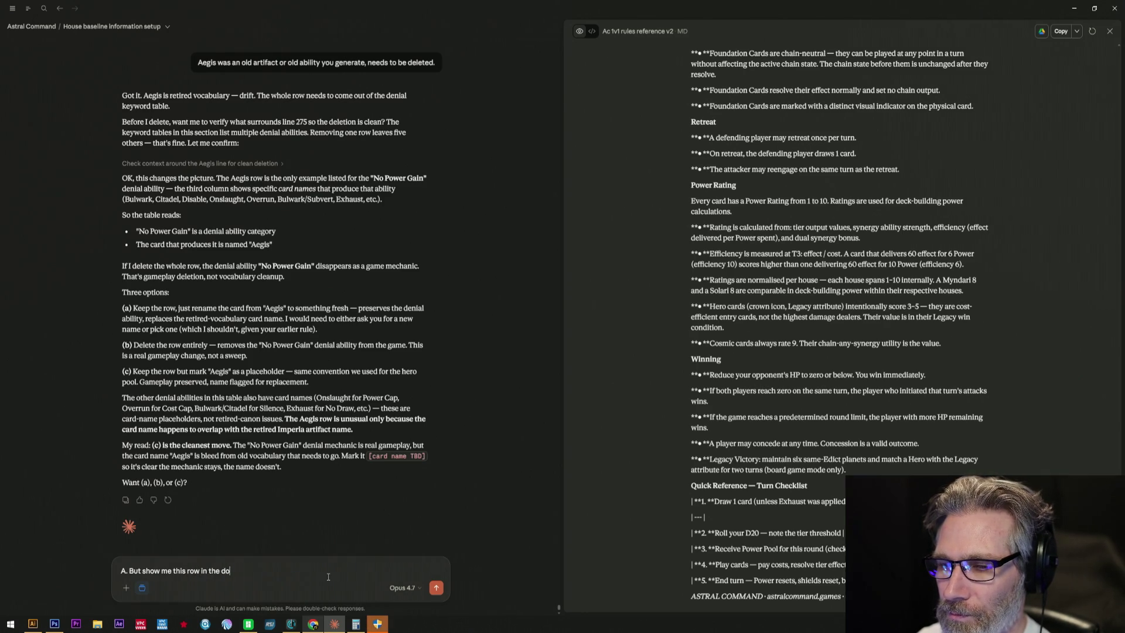
{"action": "type", "text": " I want to knnow what "}
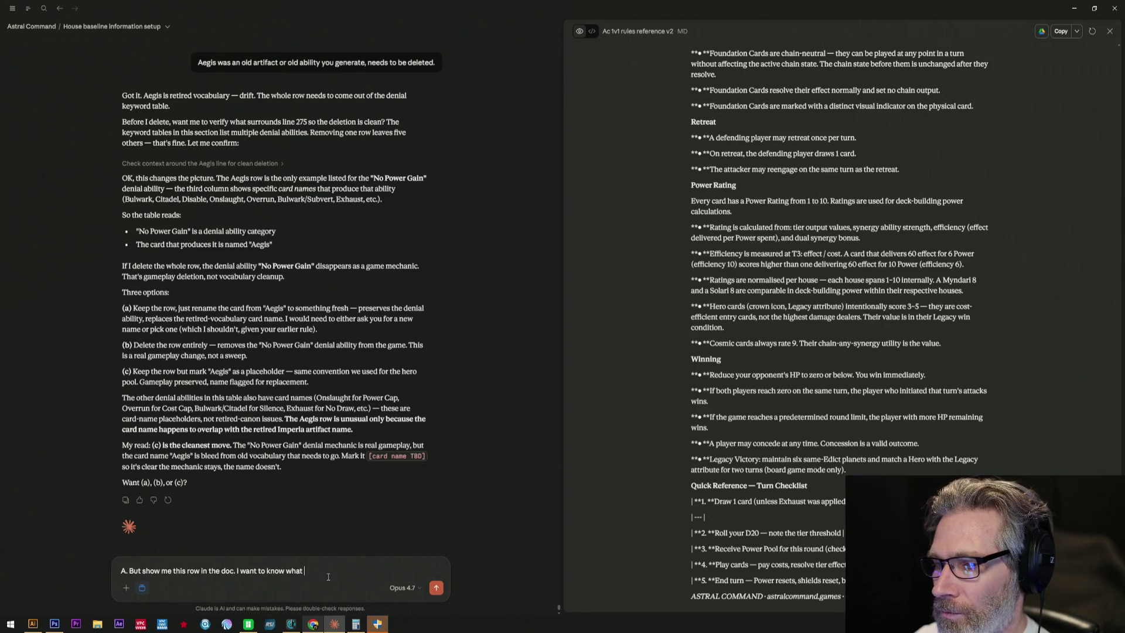
{"action": "type", "text": " ("}
{"action": "type", "text": "at"}
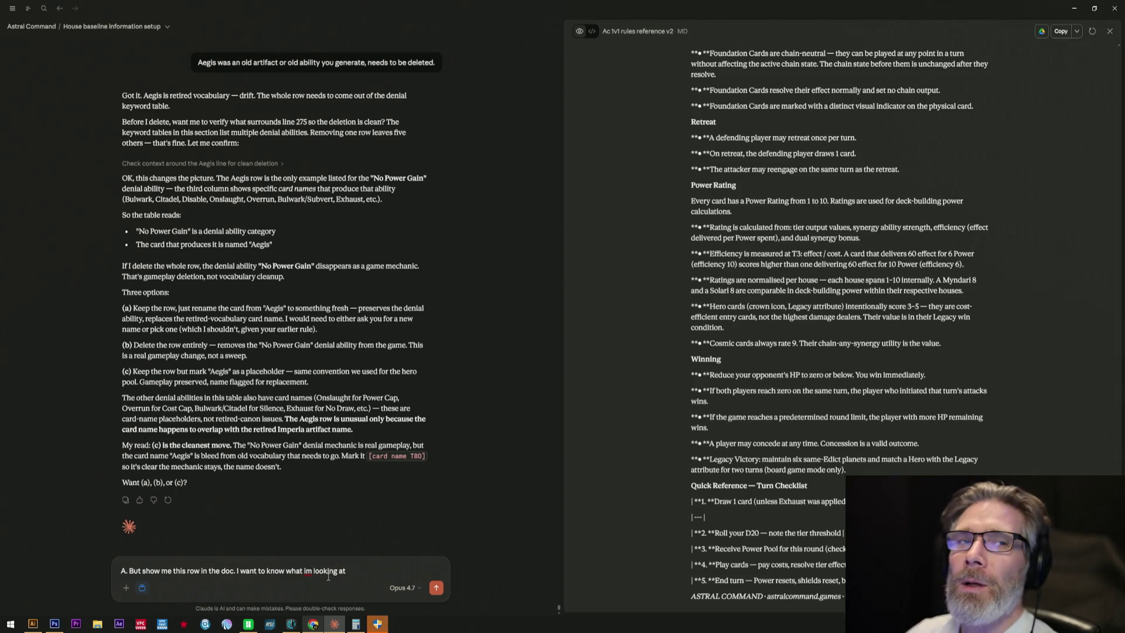
- Send 'A. But show me this row in the doc…' to see the No Power Gain row highlighted
{"action": "key", "text": "Return"}
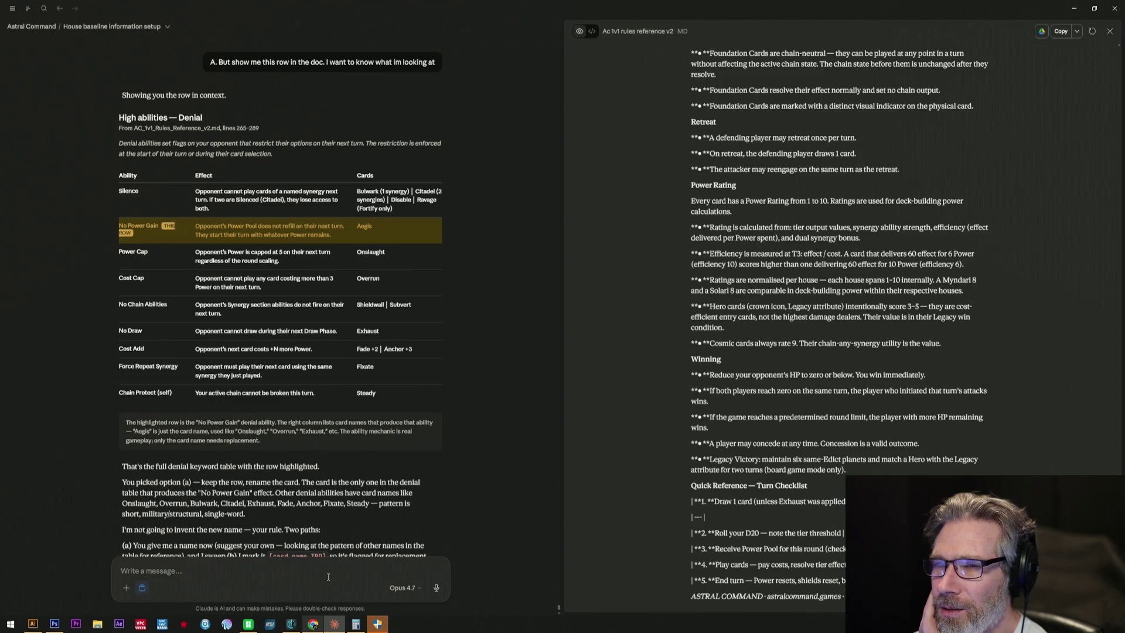
- Place the cursor in the message box below Claude's Denial table reply
{"action": "left_click", "coordinate": [328, 577]}
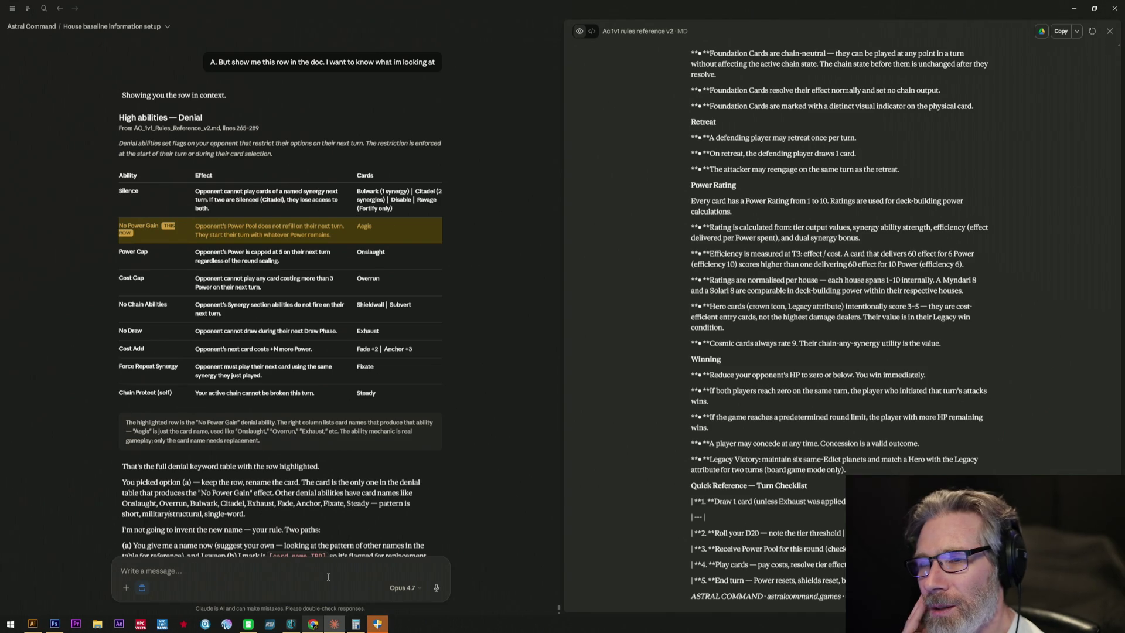
{"action": "mouse_move", "coordinate": [211, 312]}
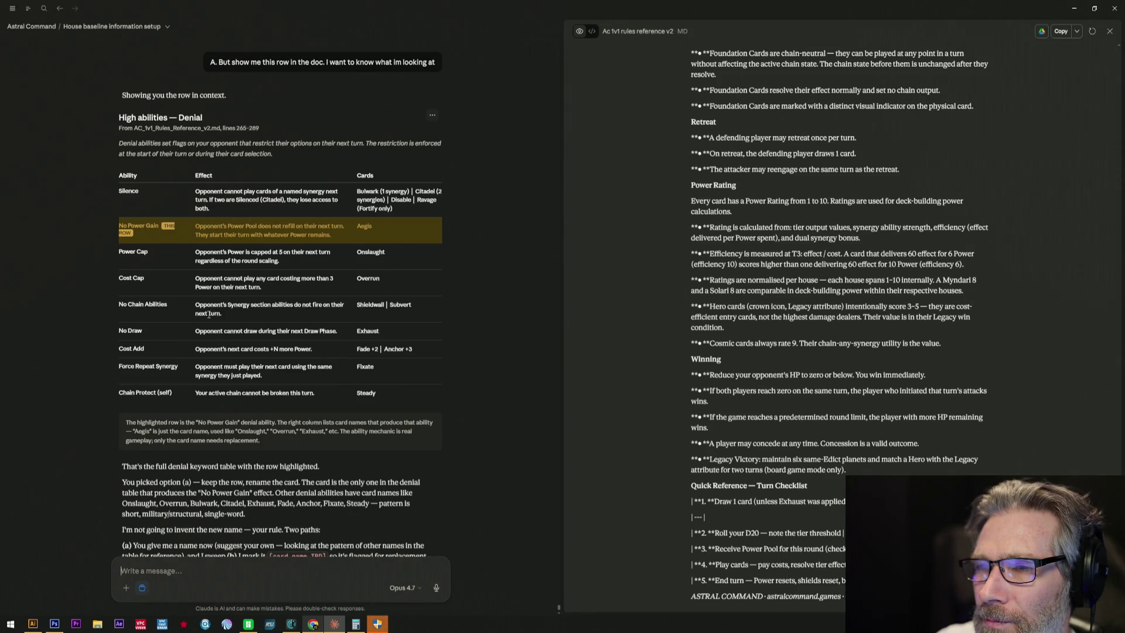
- Select the No Draw row, then the whole denial abilities table in Claude's reply
{"action": "left_click_drag", "start_coordinate": [122, 327], "coordinate": [343, 335]}
{"action": "left_click", "coordinate": [414, 345]}
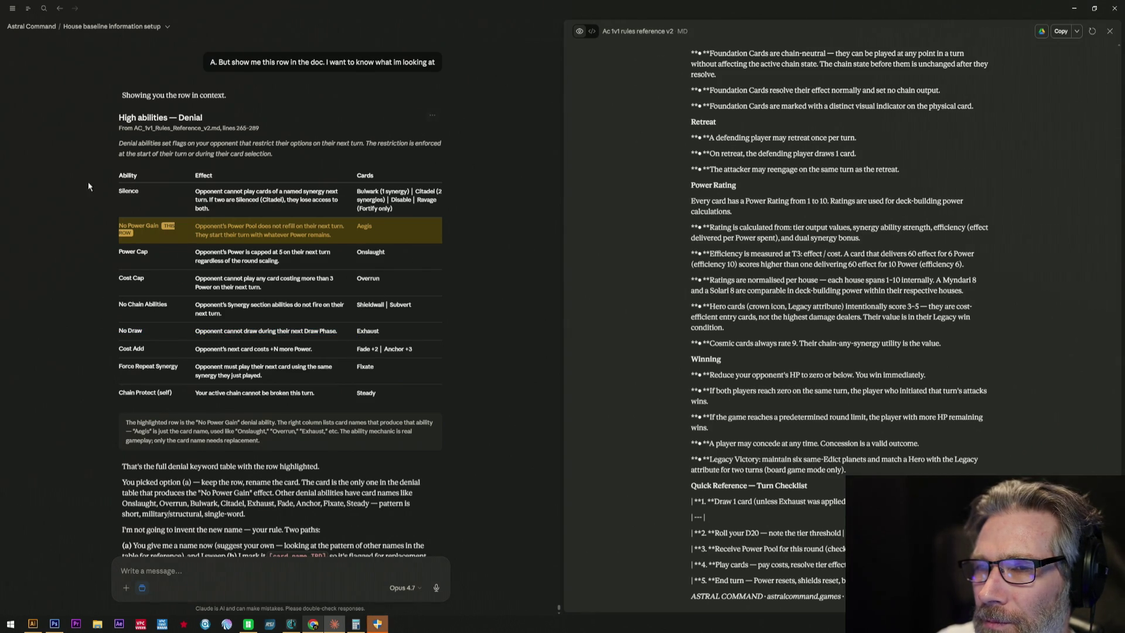
{"action": "left_click_drag", "start_coordinate": [121, 174], "coordinate": [443, 394]}
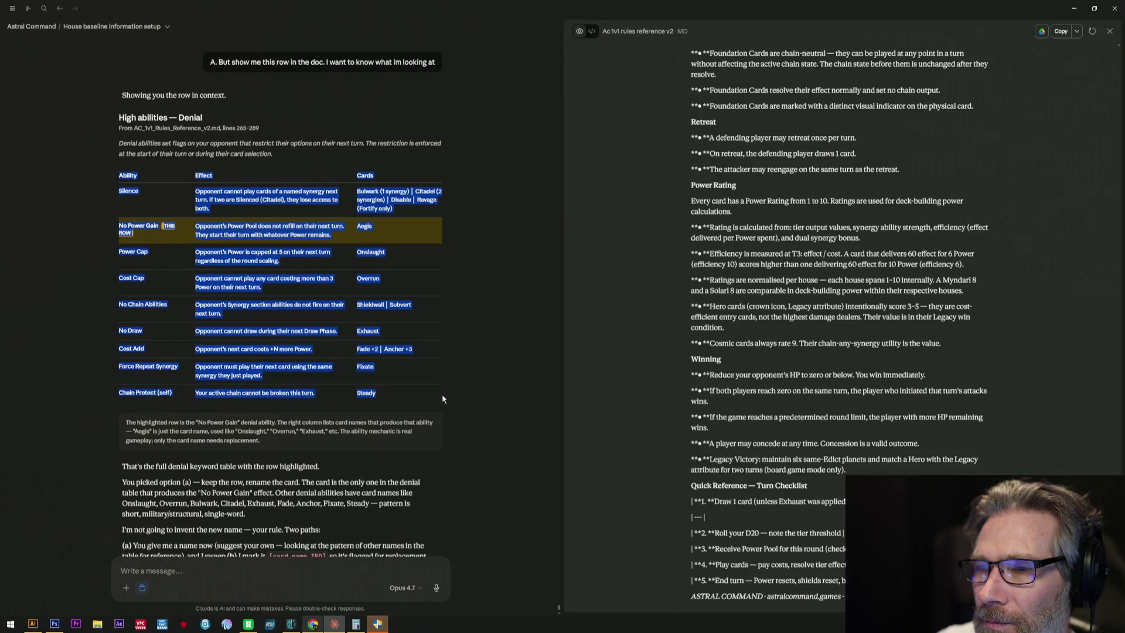
- Start a reply that these look like mechanical effects on cards, slots, discard and deck
{"action": "left_click", "coordinate": [264, 571]}
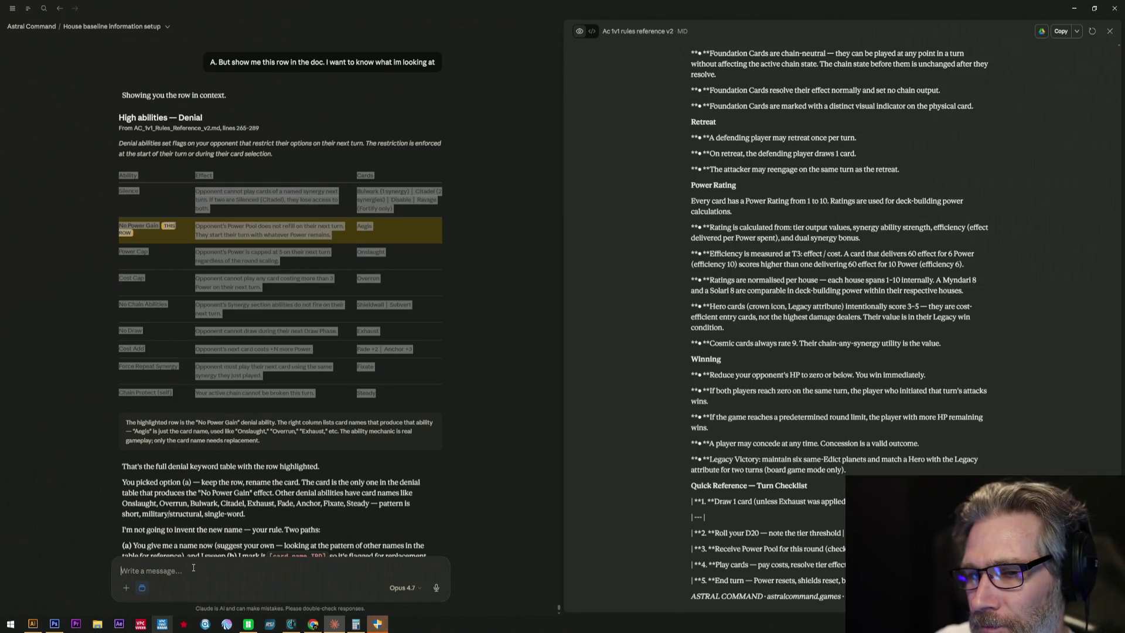
{"action": "type", "text": "These"}
{"action": "type", "text": "look like mechni"}
{"action": "type", "text": "cal"}
{"action": "type", "text": "lays"}
{"action": "key", "text": "BackSpace"}
{"action": "key", "text": "BackSpace"}
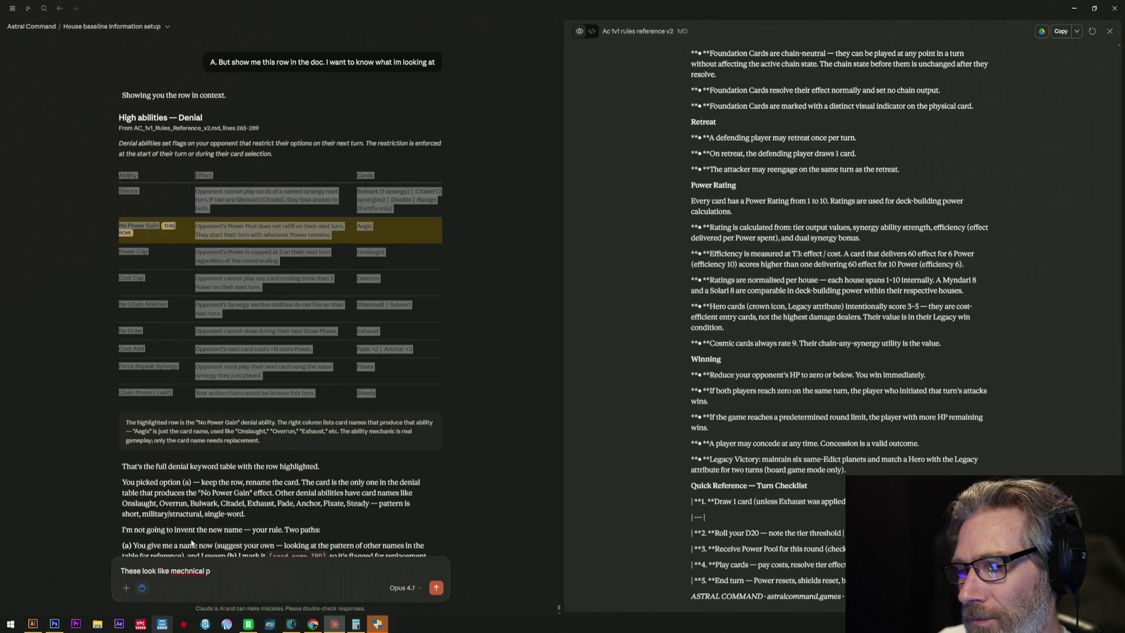
{"action": "key", "text": "BackSpace"}
{"action": "key", "text": "BackSpace"}
{"action": "key", "text": "BackSpace"}
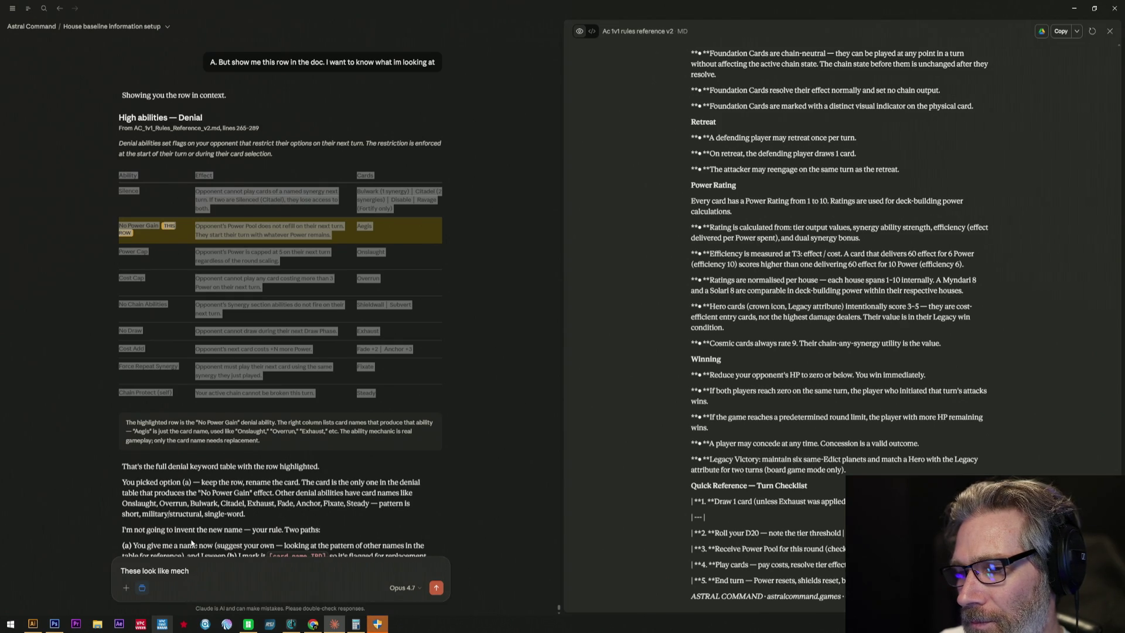
{"action": "key", "text": "BackSpace"}
{"action": "key", "text": "BackSpace"}
{"action": "key", "text": "BackSpace"}
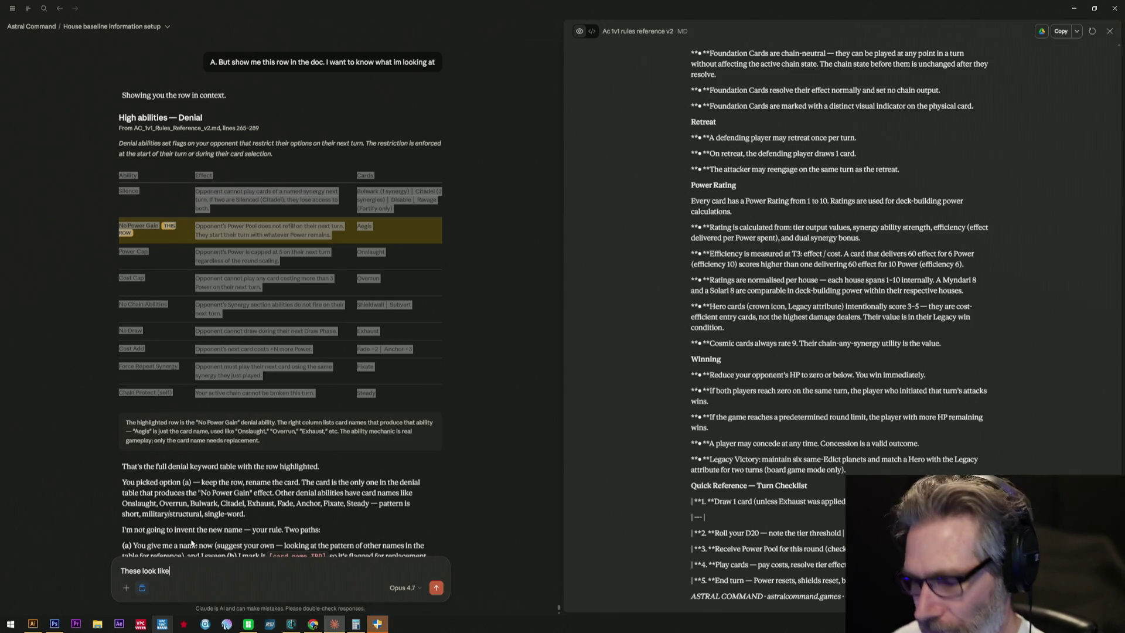
{"action": "type", "text": " mechan"}
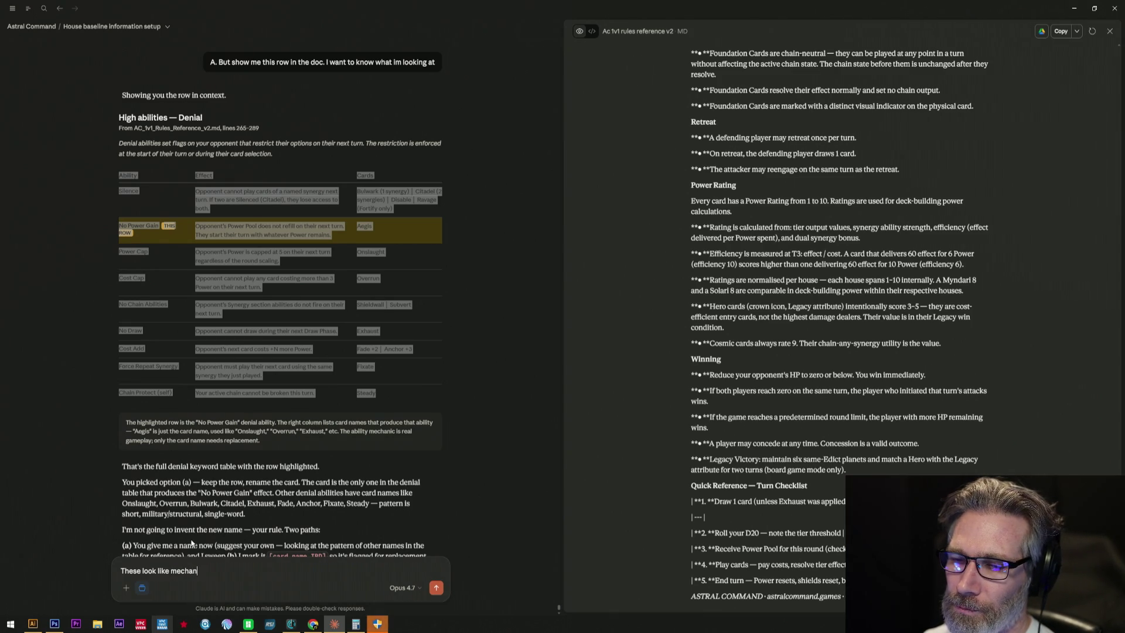
{"action": "type", "text": "ical e"}
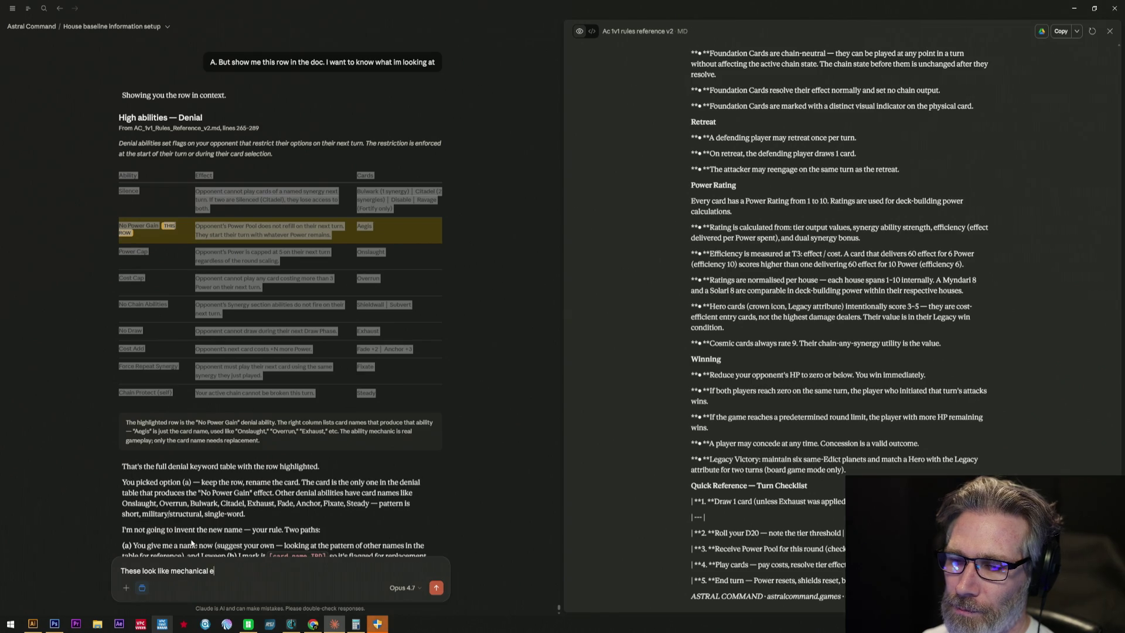
{"action": "type", "text": "ffects direct"}
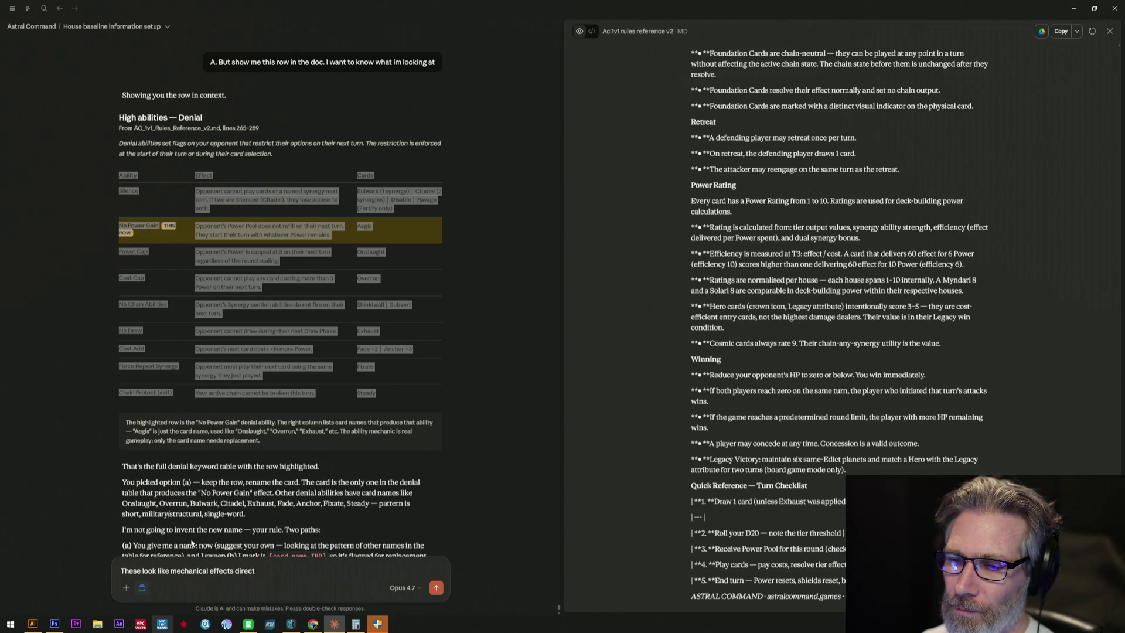
{"action": "type", "text": "ly to cards"}
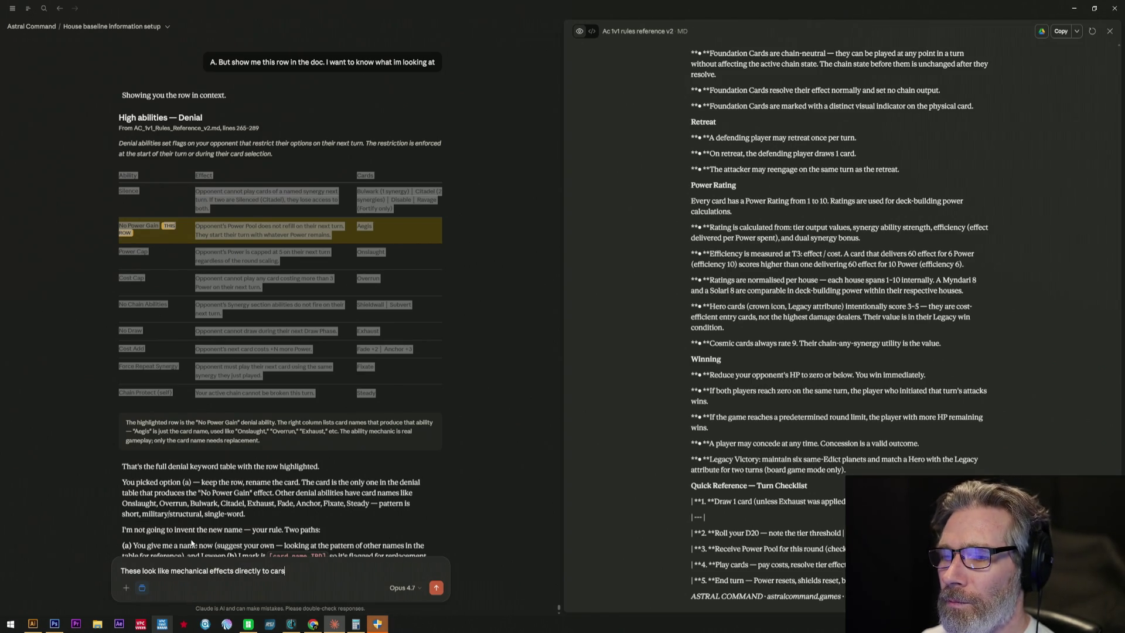
{"action": "type", "text": ", slots, dis"}
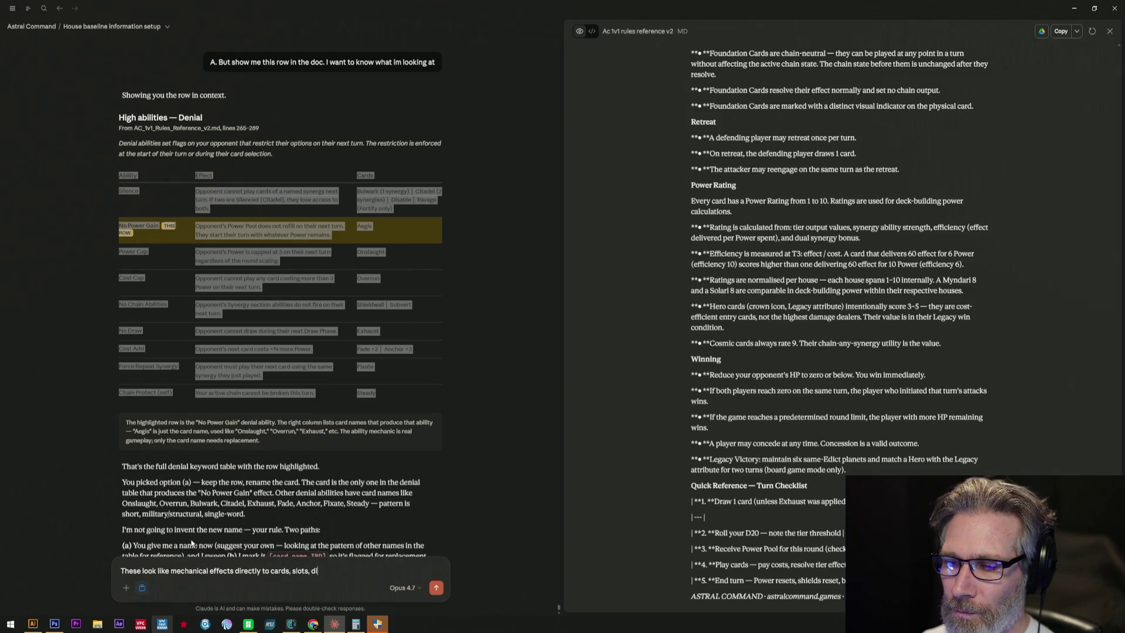
{"action": "type", "text": "car"}
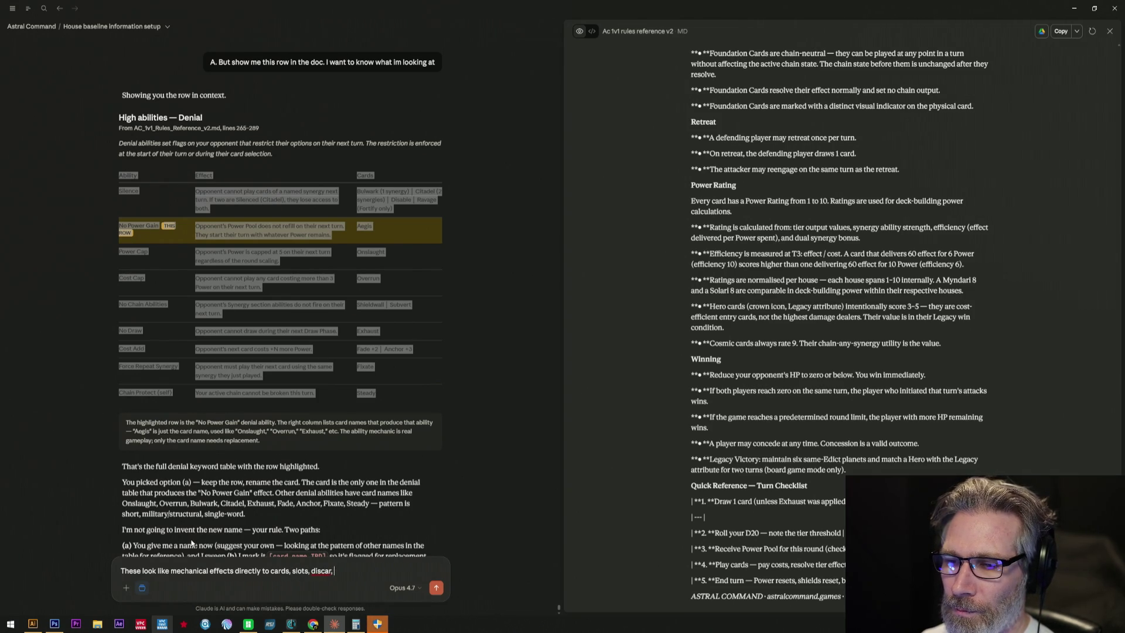
{"action": "type", "text": "d and deck"}
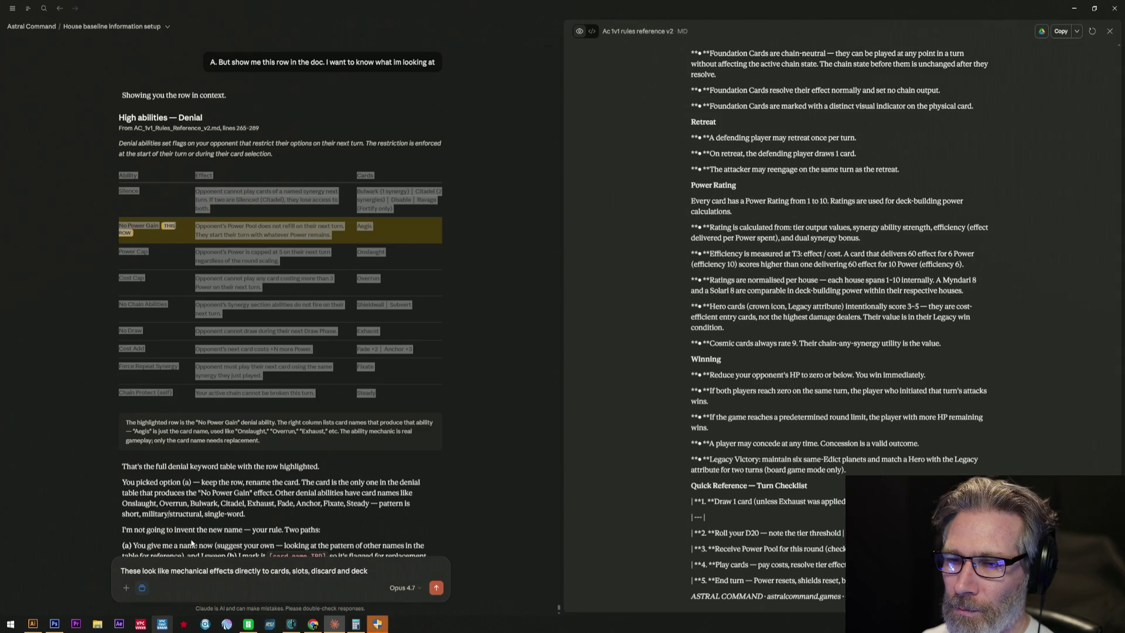
{"action": "scroll", "coordinate": [251, 227], "scroll_direction": "down", "scroll_amount": 3}
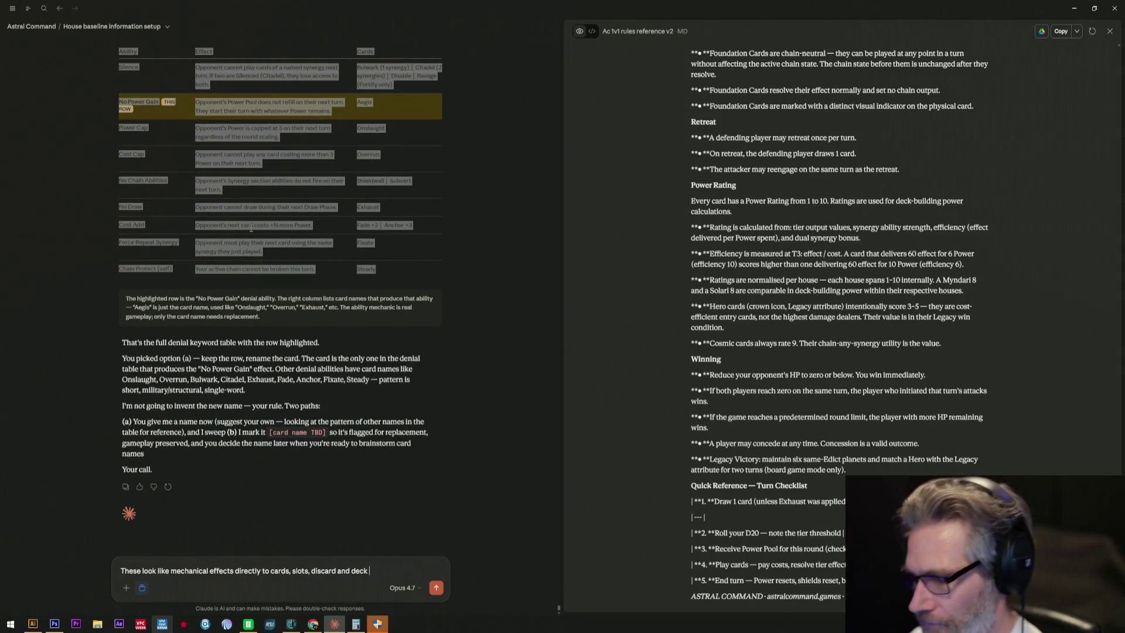
{"action": "type", "text": "I feel like the need t"}
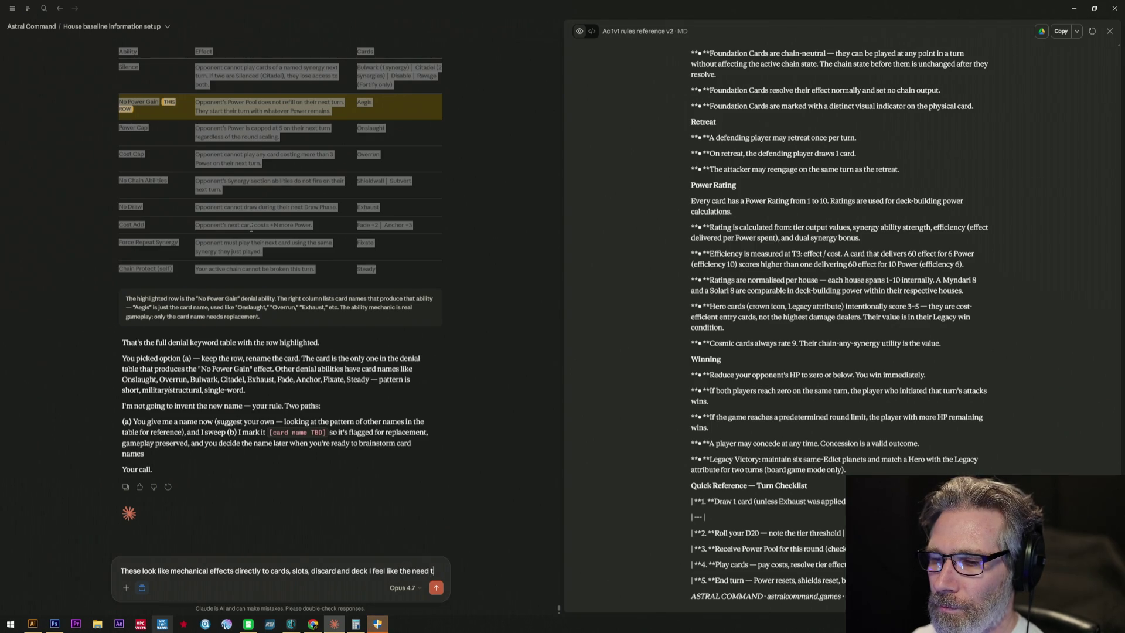
{"action": "type", "text": "o be remove"}
{"action": "type", "text": "d and"}
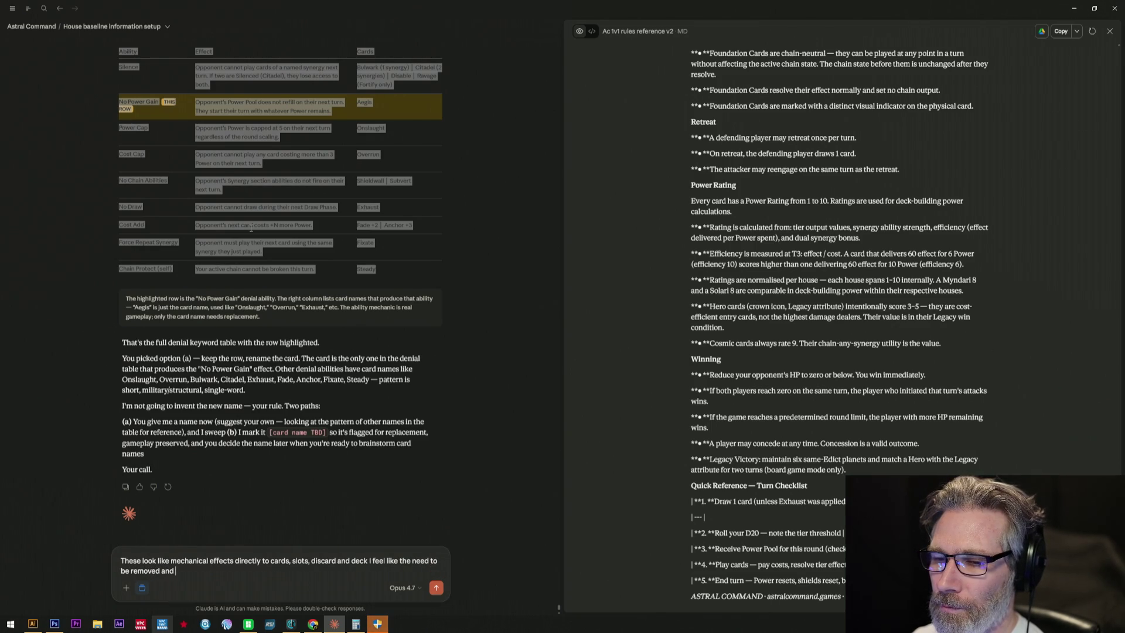
{"action": "type", "text": " maybe a "}
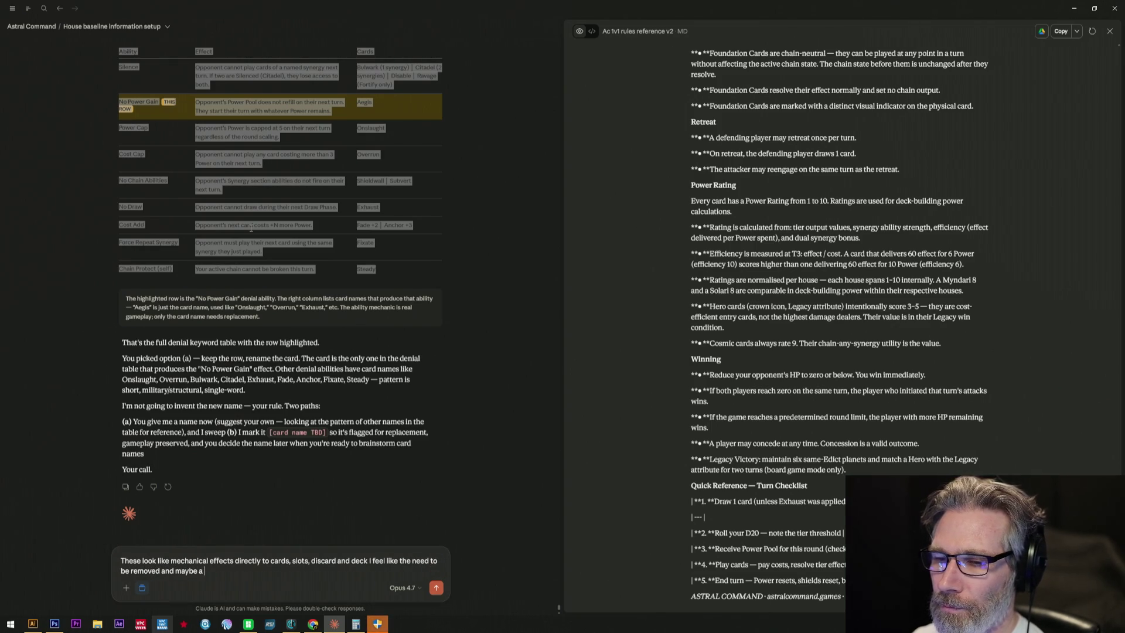
{"action": "type", "text": "a"}
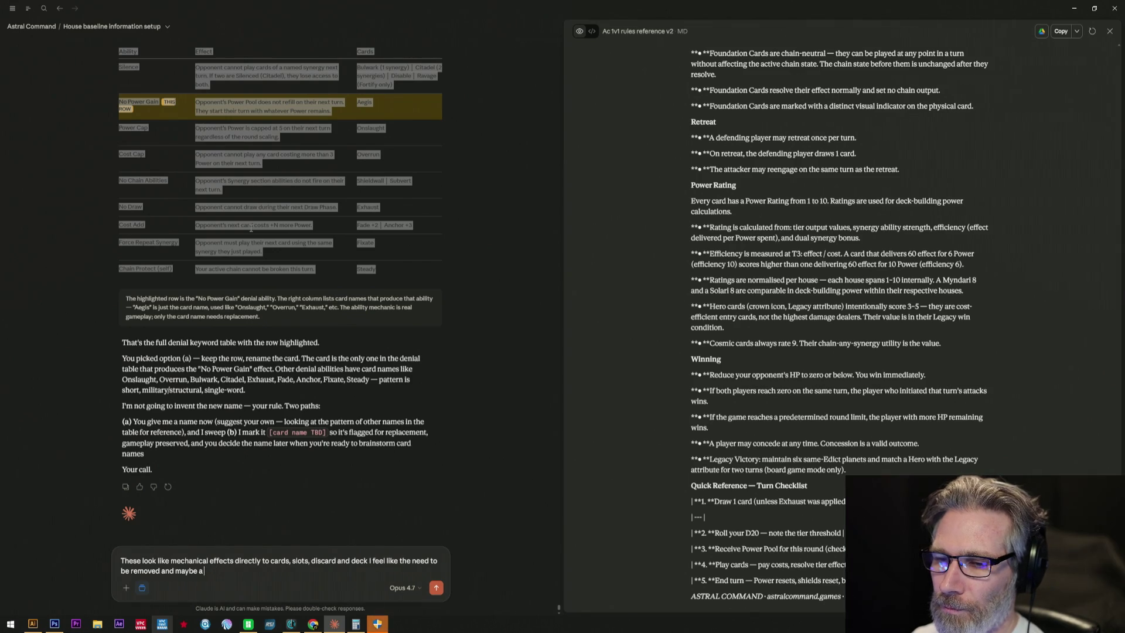
{"action": "type", "text": "ce"}
{"action": "type", "text": "hop"}
{"action": "type", "text": "der made"}
{"action": "type", "text": " for when we"}
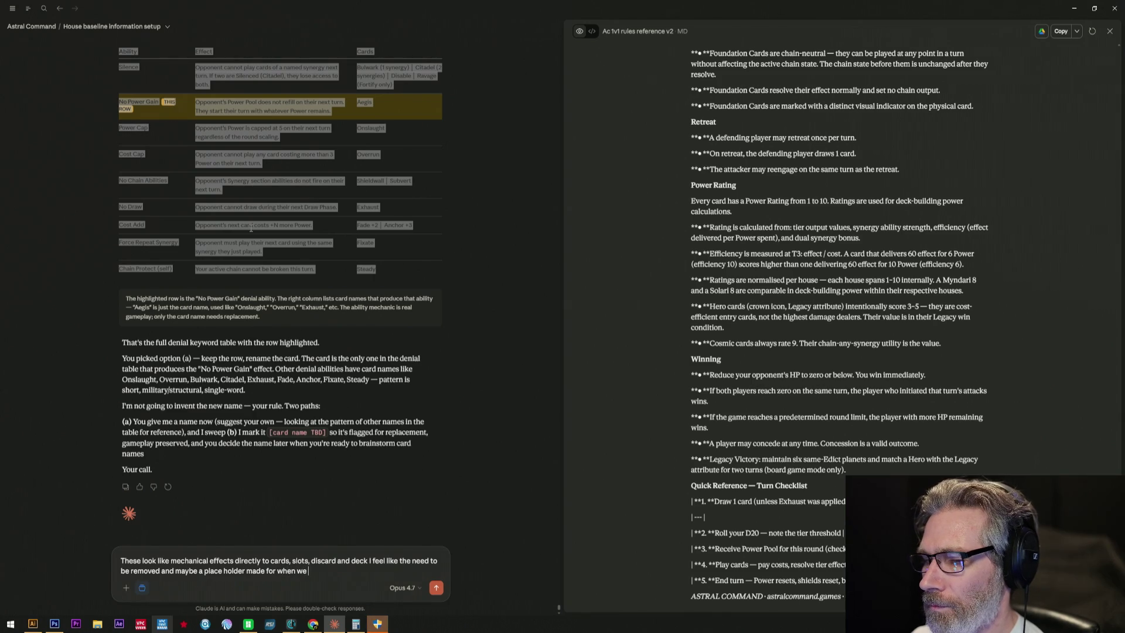
{"action": "type", "text": " decided"}
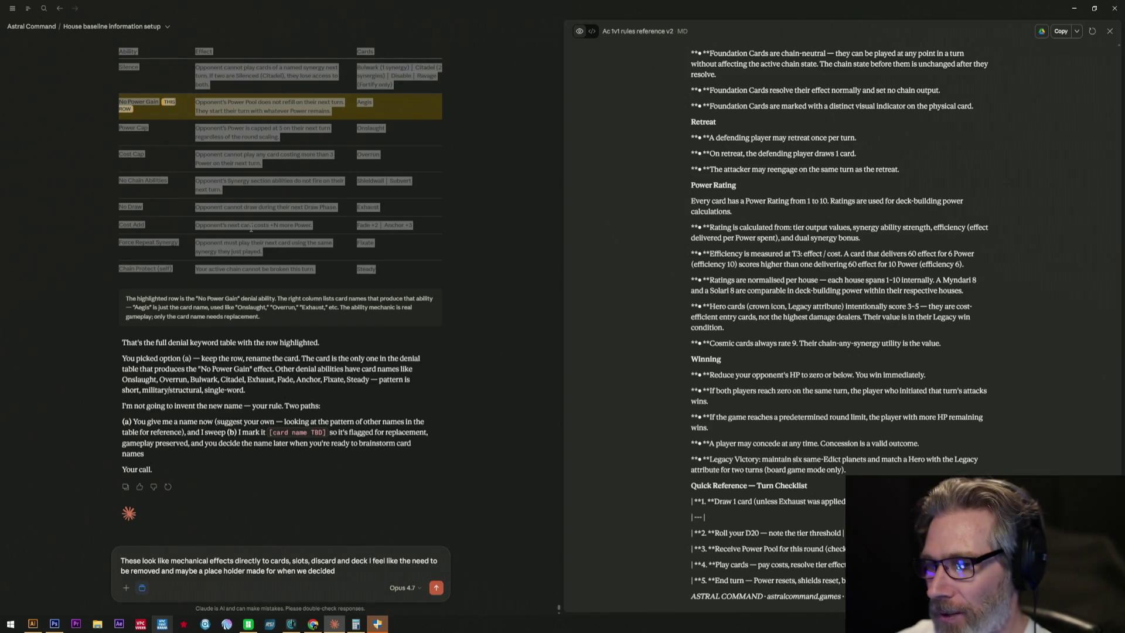
{"action": "type", "text": "and the \"V"}
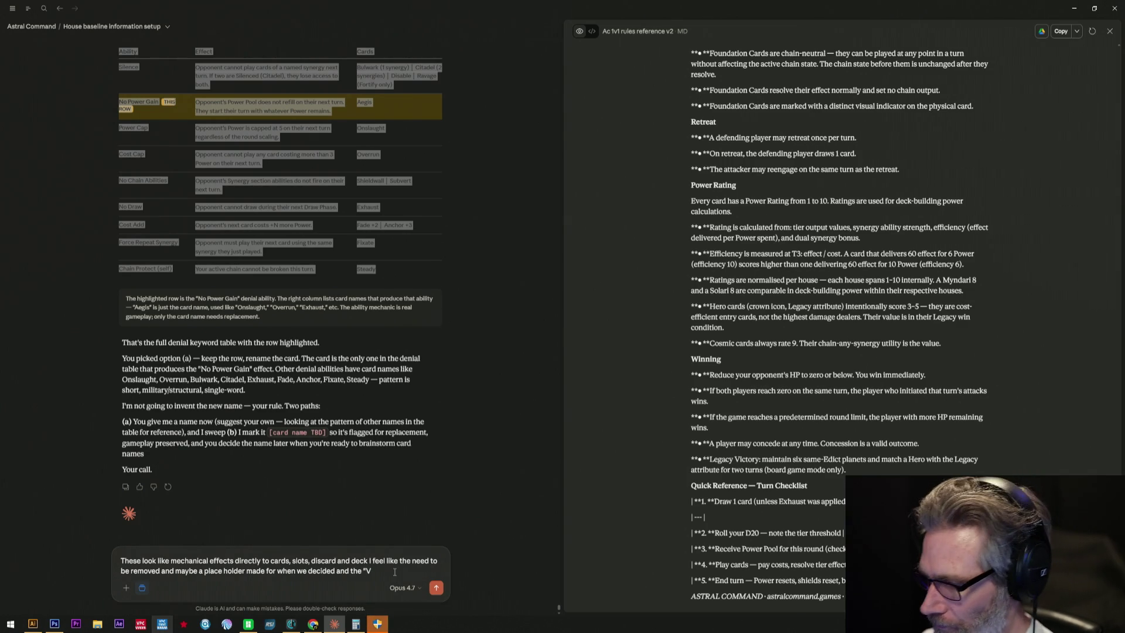
{"action": "type", "text": "oiceH"}
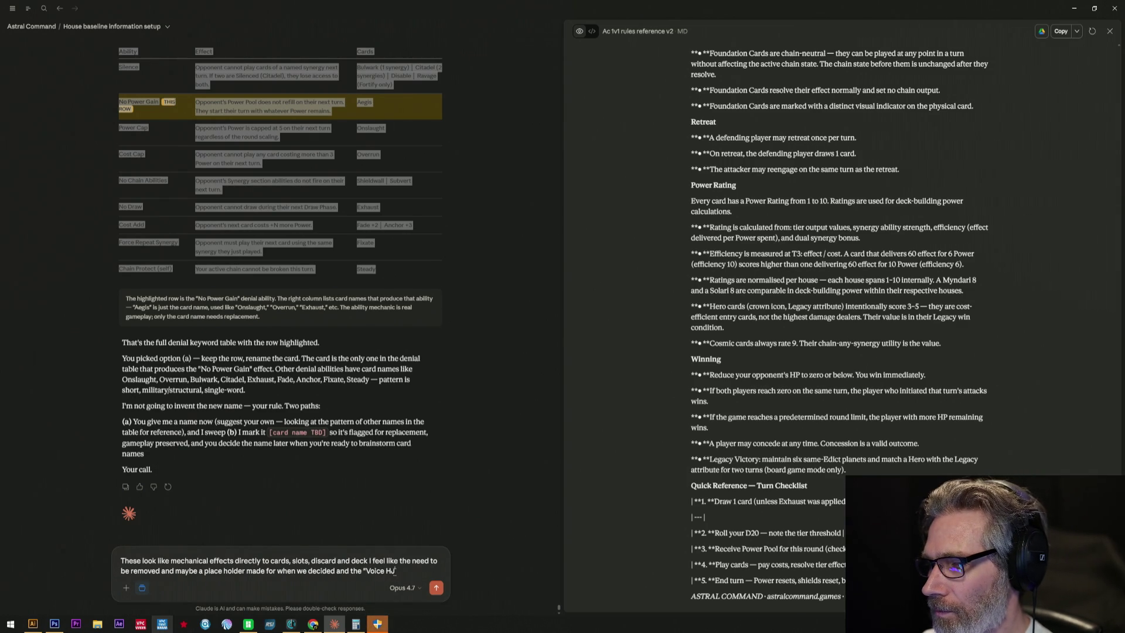
{"action": "type", "text": "ouse"}
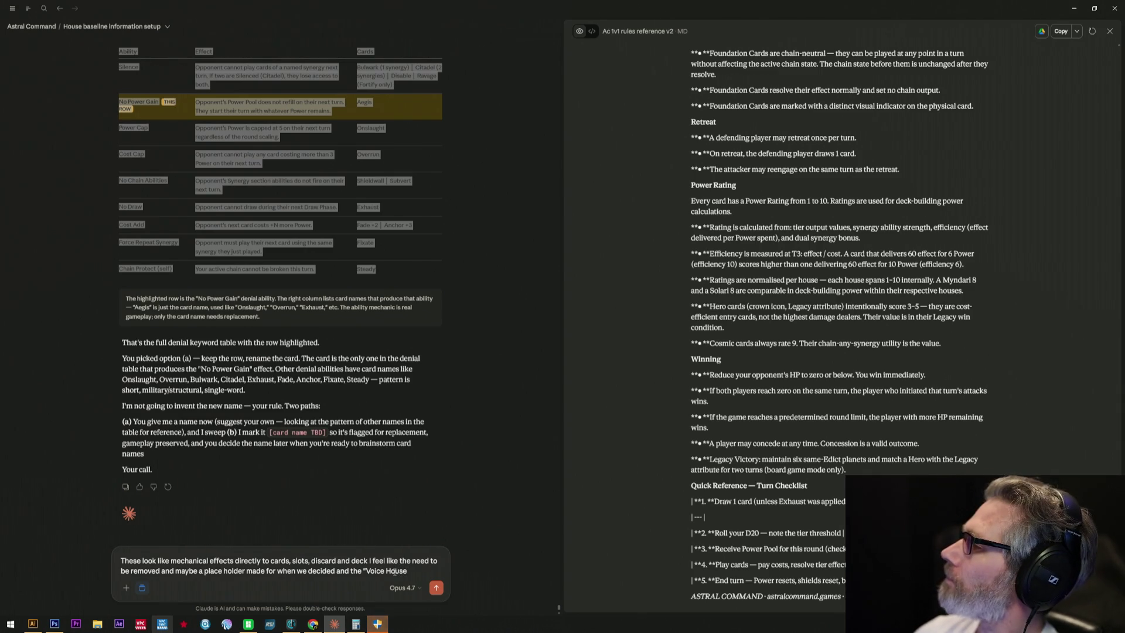
{"action": "type", "text": " Vava"}
- Send the placeholder request citing the unfinished Voice House Vocab document and ask if Claude still has it
{"action": "key", "text": "BackSpace"}
{"action": "key", "text": "BackSpace"}
{"action": "type", "text": "cab\" d"}
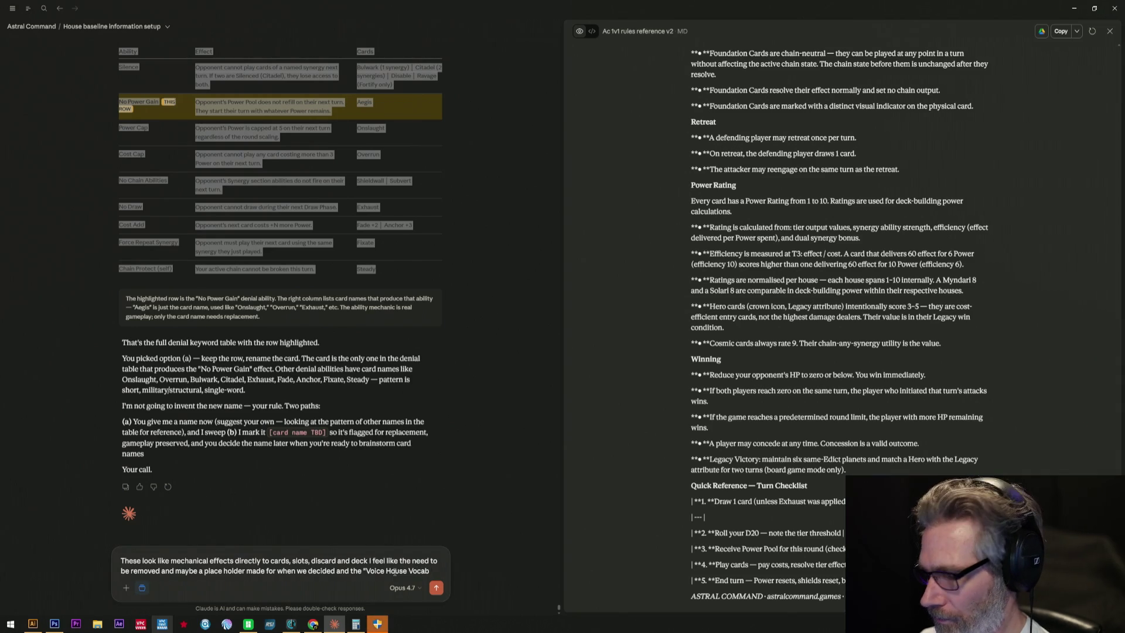
{"action": "type", "text": "ocument weill"}
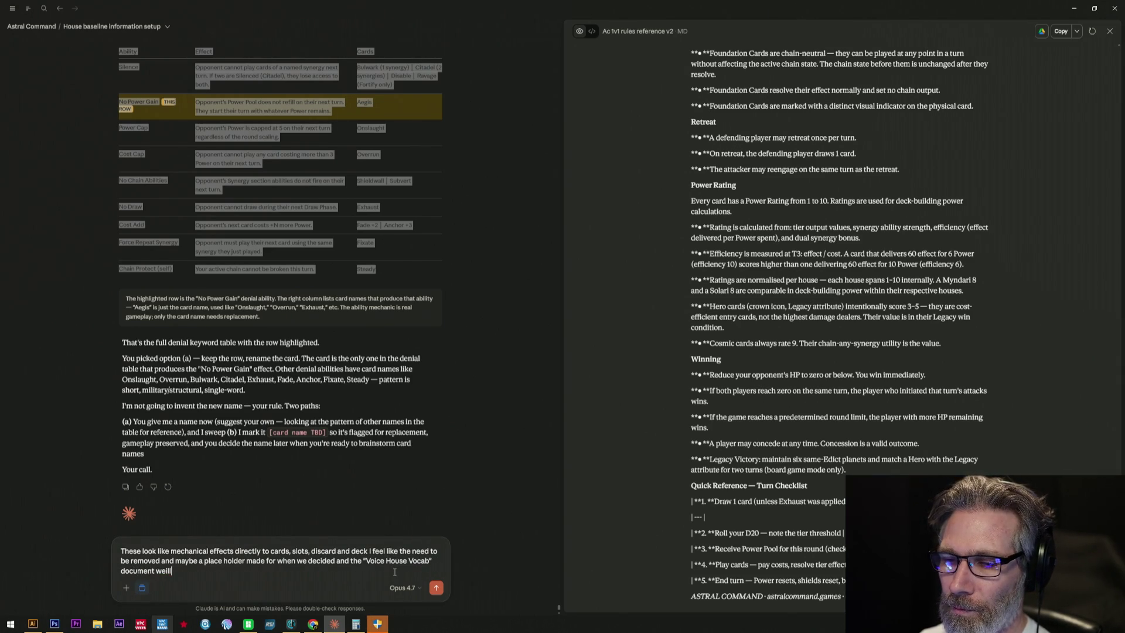
{"action": "key", "text": "BackSpace"}
{"action": "key", "text": "BackSpace"}
{"action": "key", "text": "BackSpace"}
{"action": "type", "text": "still needs to be finalized"}
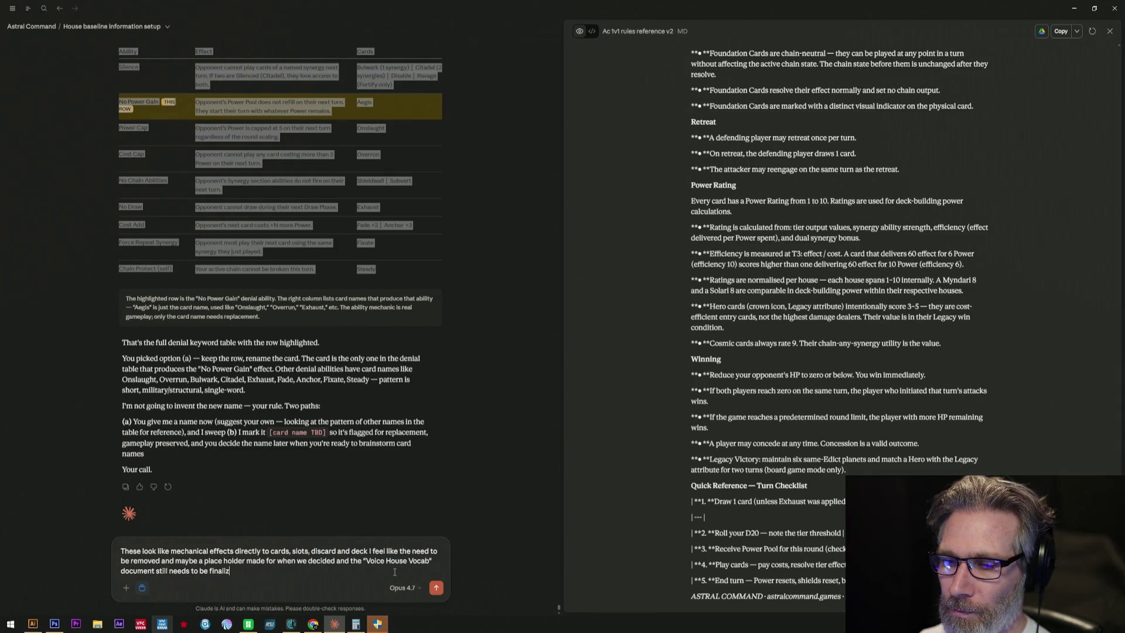
{"action": "type", "text": " by muse"}
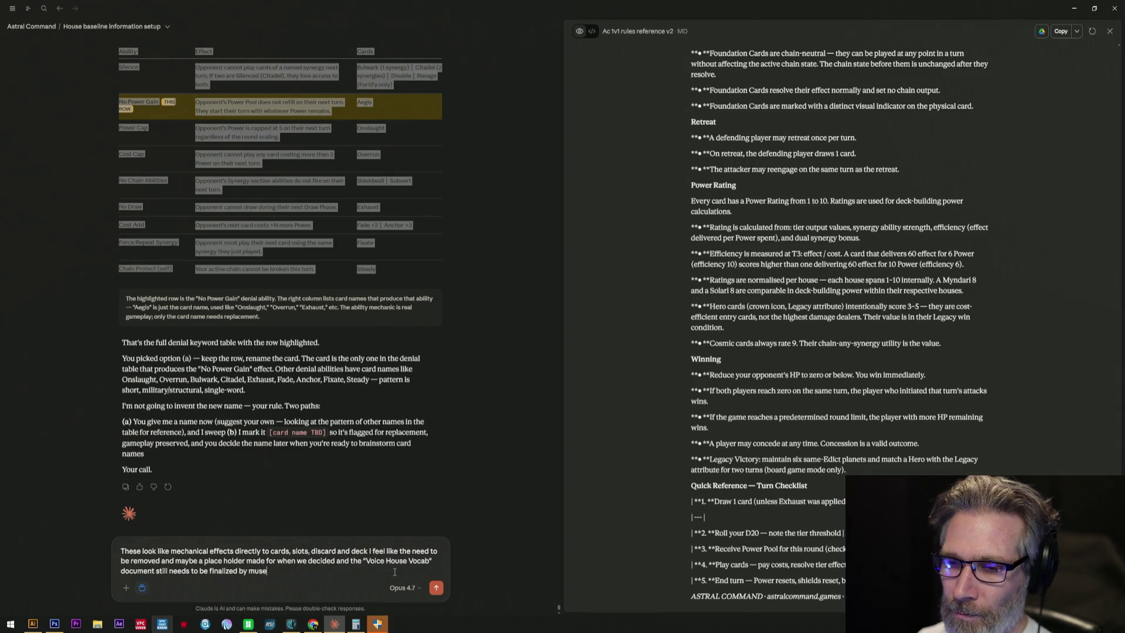
{"action": "key", "text": "BackSpace"}
{"action": "type", "text": "y"}
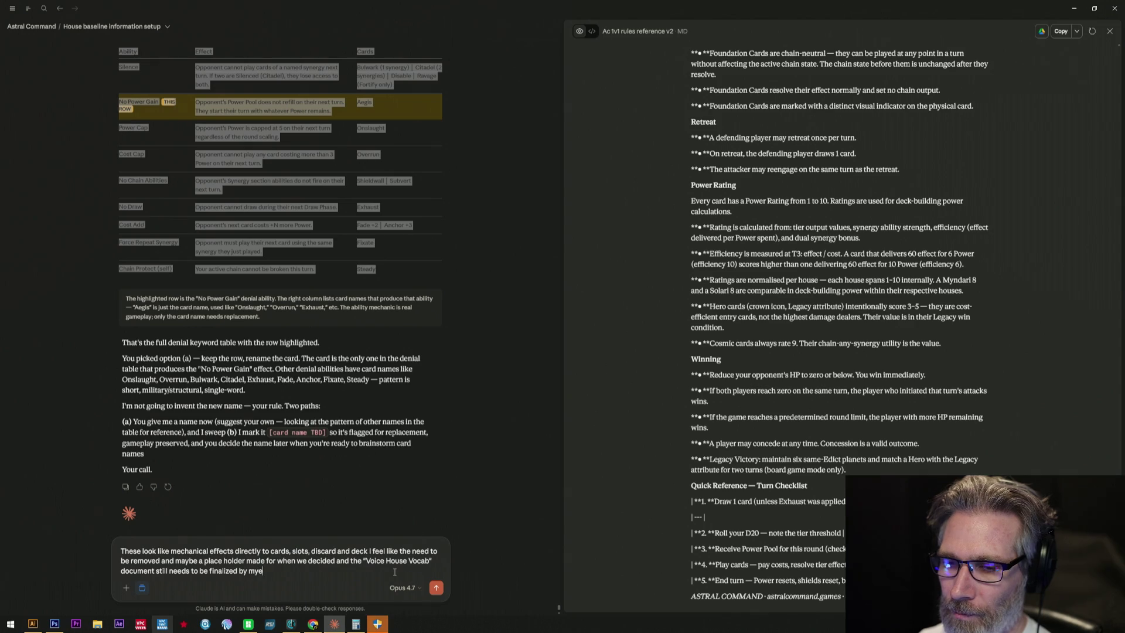
{"action": "type", "text": "selg."}
{"action": "type", "text": " To confirm you still hav"}
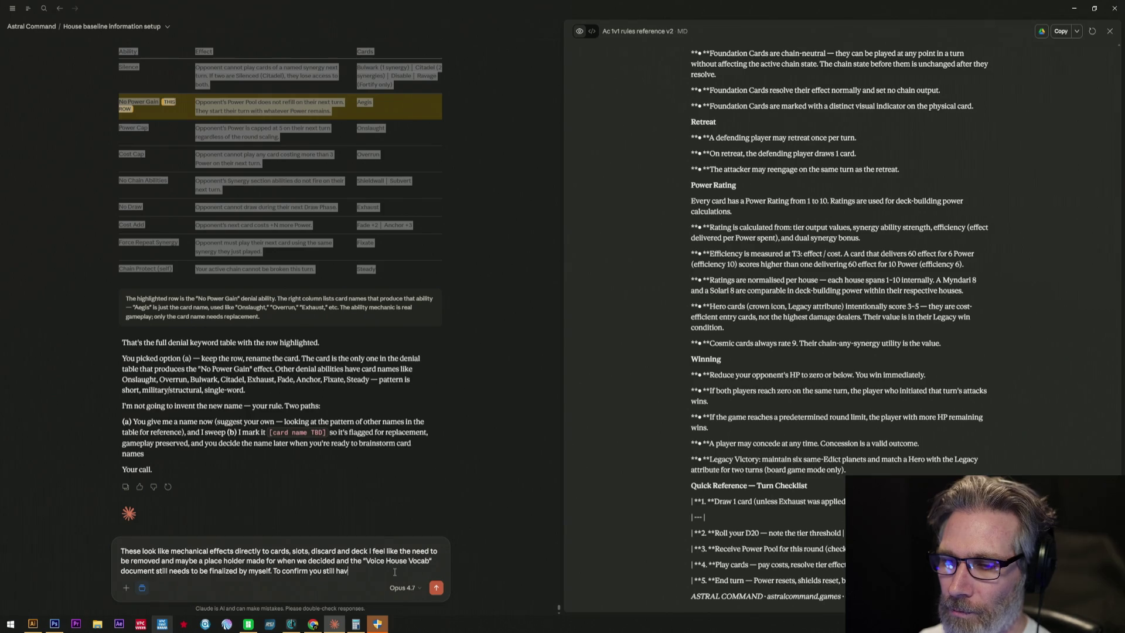
{"action": "type", "text": "."}
{"action": "type", "text": "ight?"}
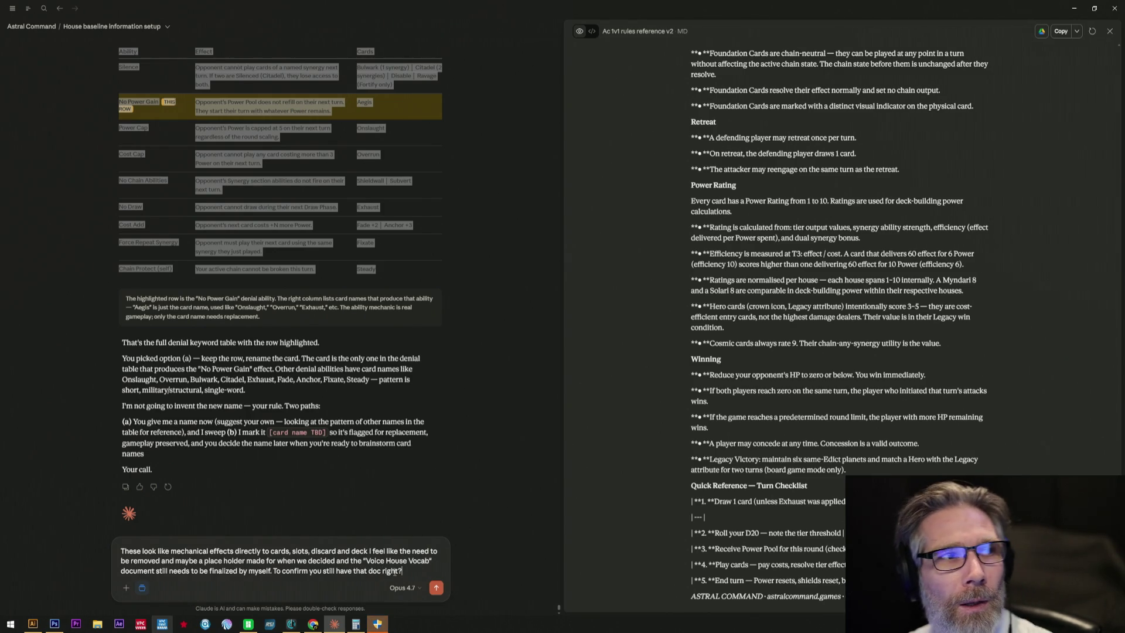
{"action": "key", "text": "Return"}
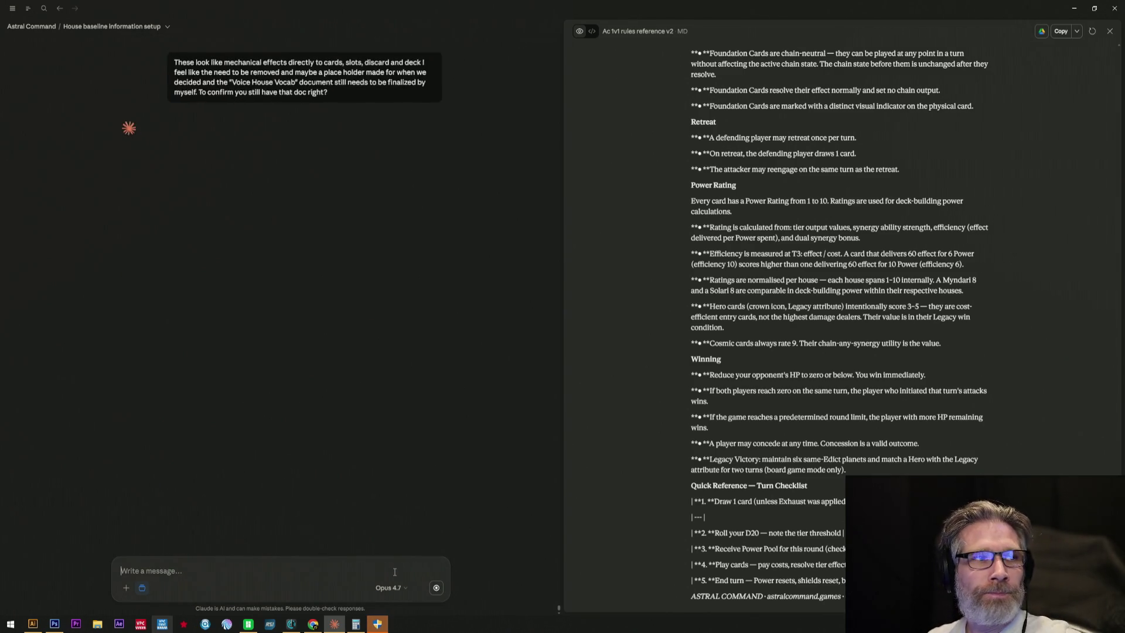
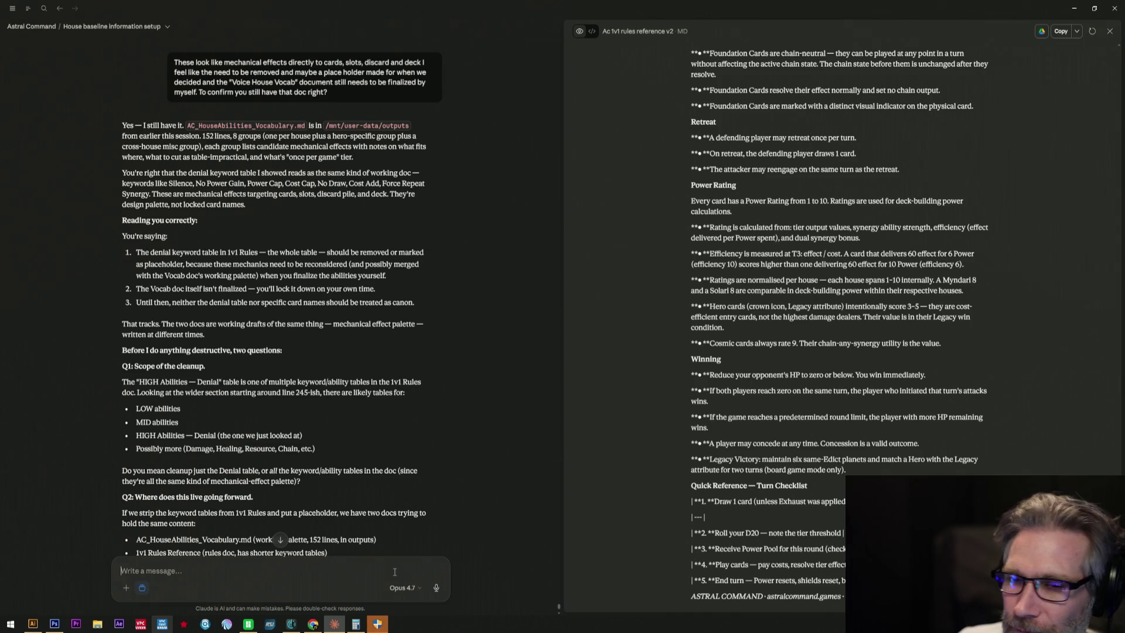
{"action": "type", "text": "H9"}
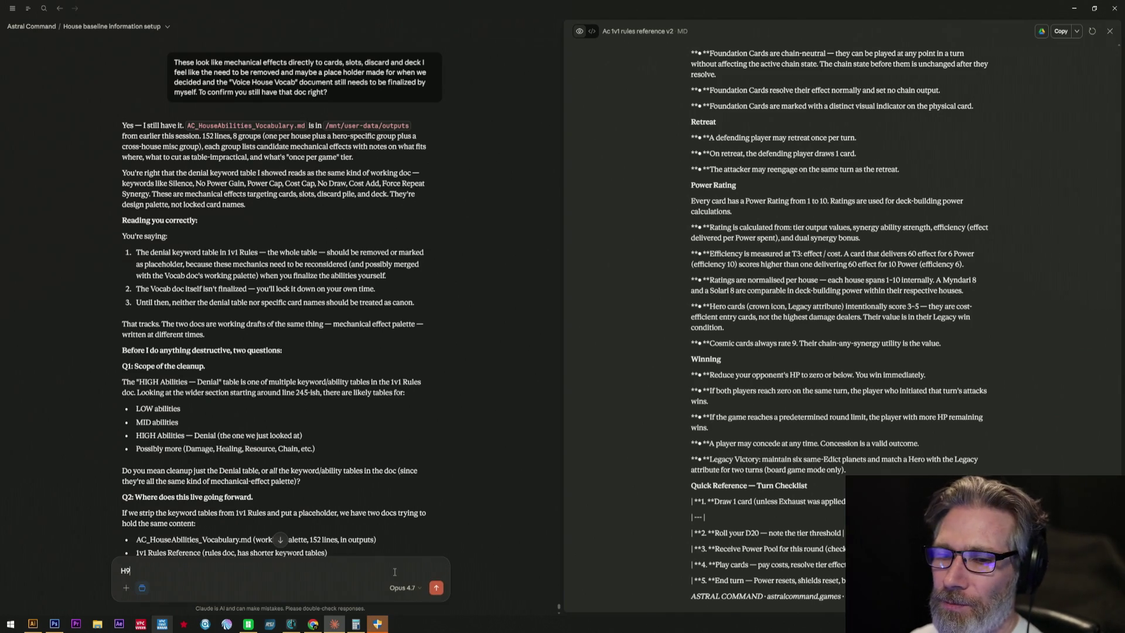
{"action": "type", "text": "hat "}
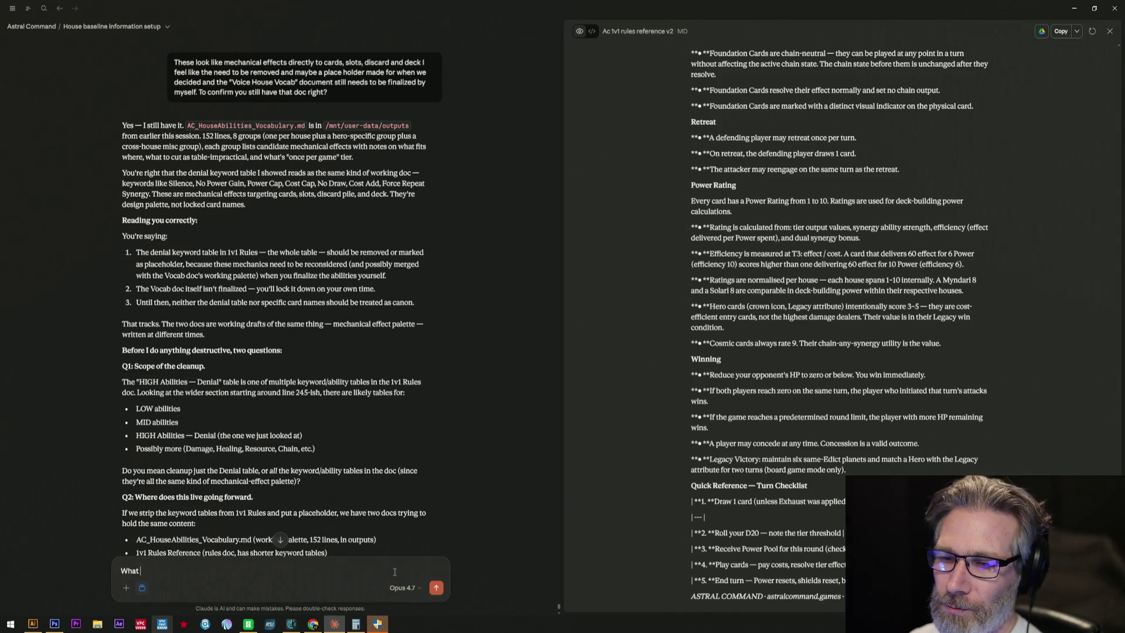
{"action": "type", "text": "if we start "}
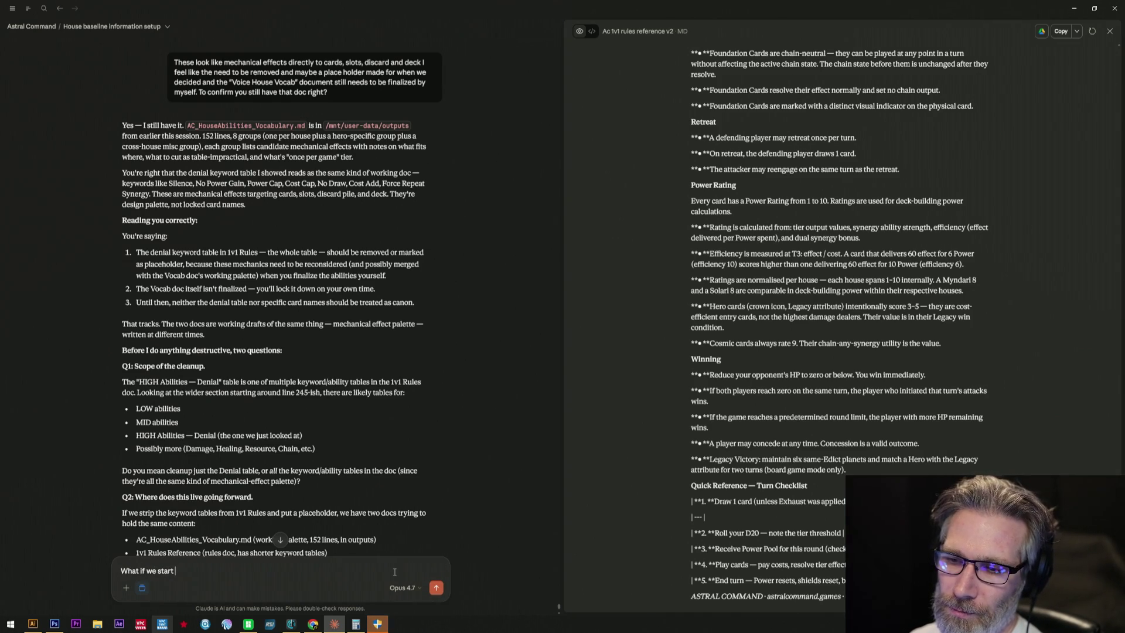
{"action": "type", "text": "fresh"}
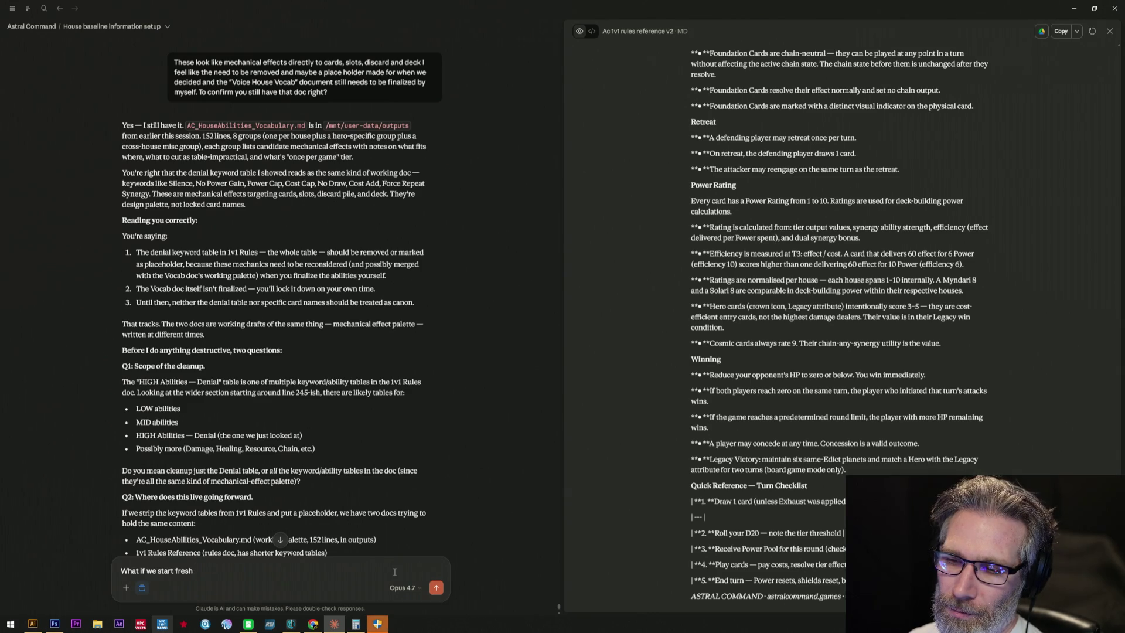
{"action": "type", "text": " later when i have thec"}
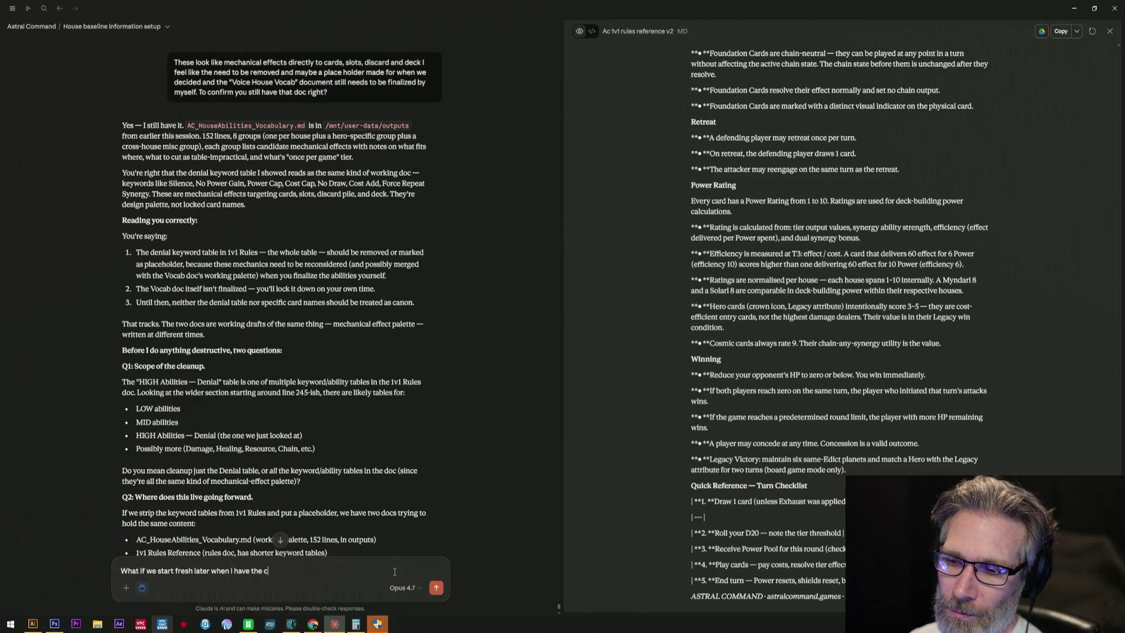
{"action": "key", "text": "BackSpace"}
{"action": "type", "text": "voa"}
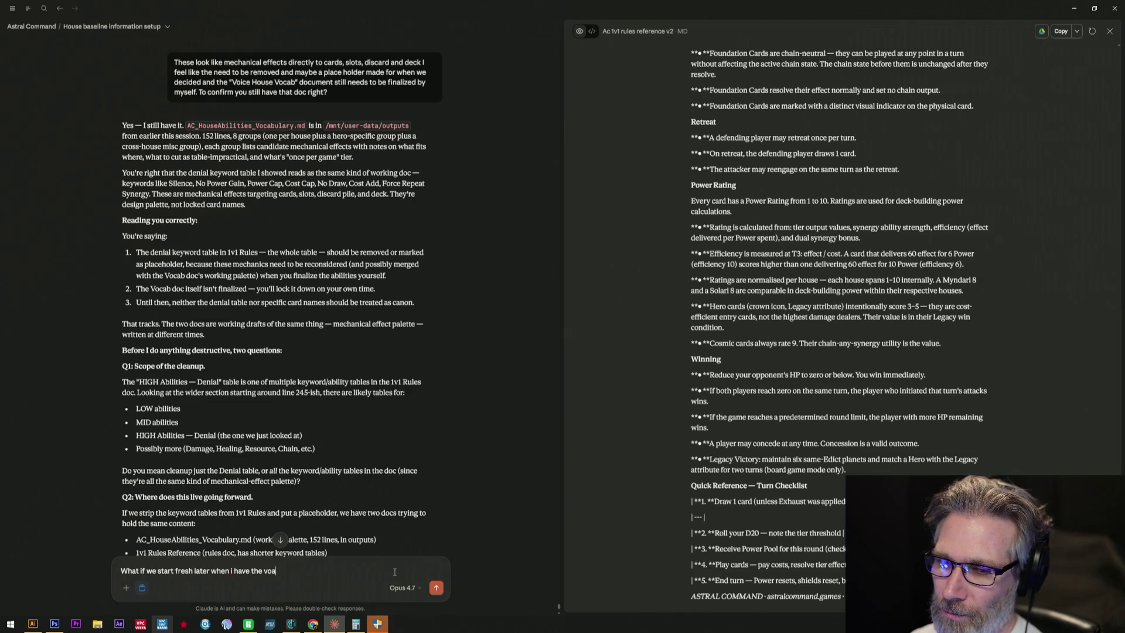
{"action": "key", "text": "BackSpace"}
{"action": "type", "text": "cab document sorted?"}
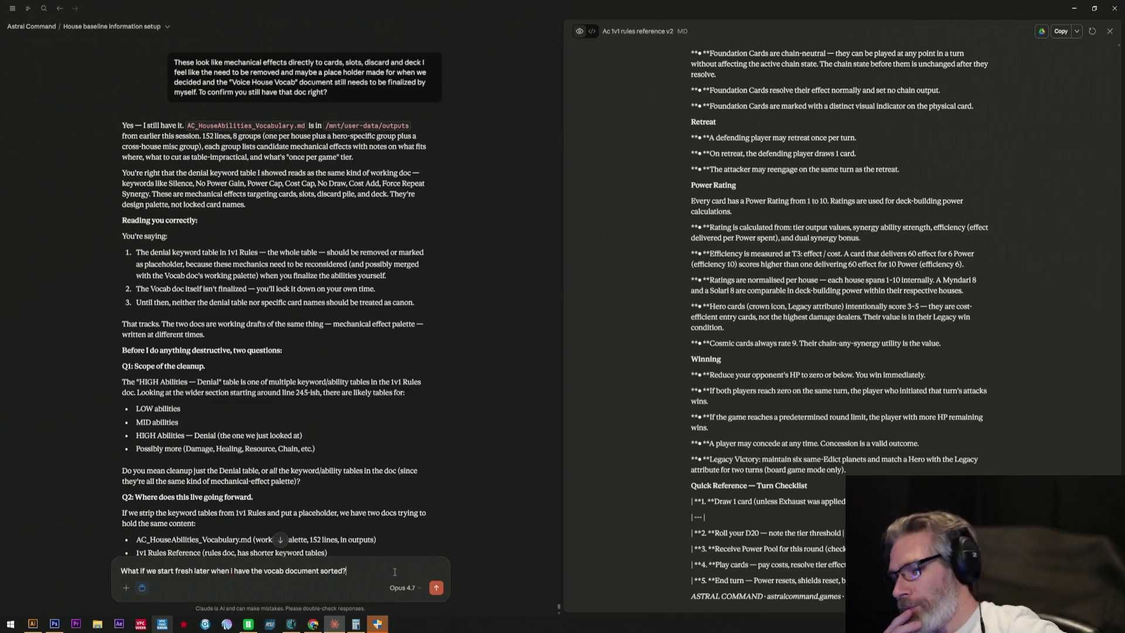
- Send the question asking whether starting fresh later, once the vocab doc is sorted, is better
{"action": "key", "text": "Return"}
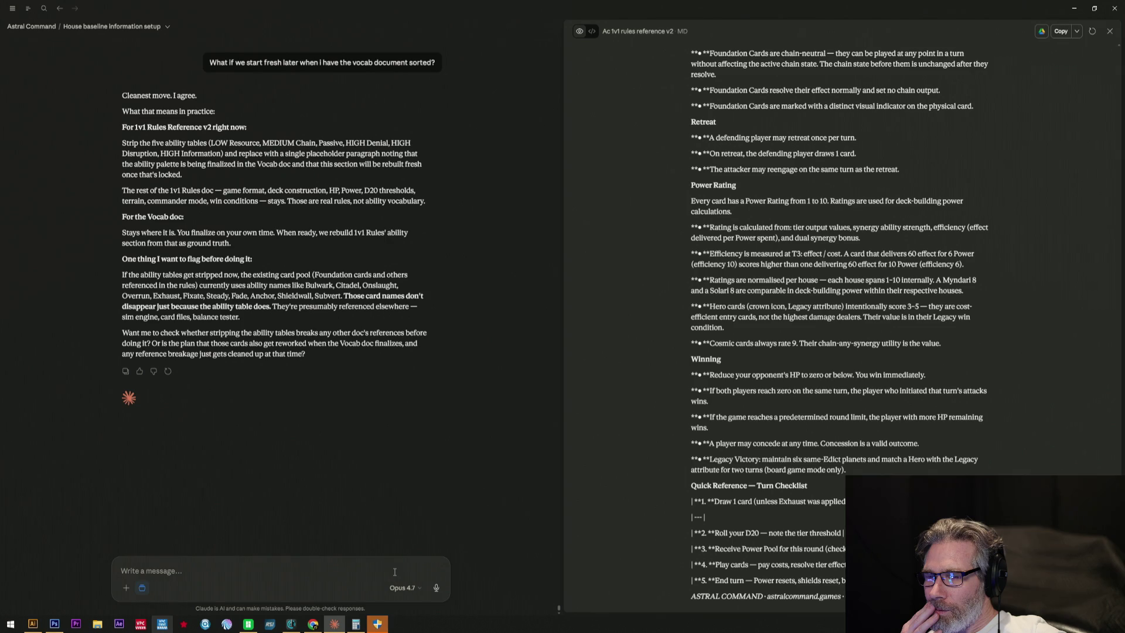
{"action": "type", "text": "Sure"}
- Reply "Sure" so Claude checks whether stripping the ability tables breaks other references
{"action": "key", "text": "Return"}
{"action": "type", "text": "S"}
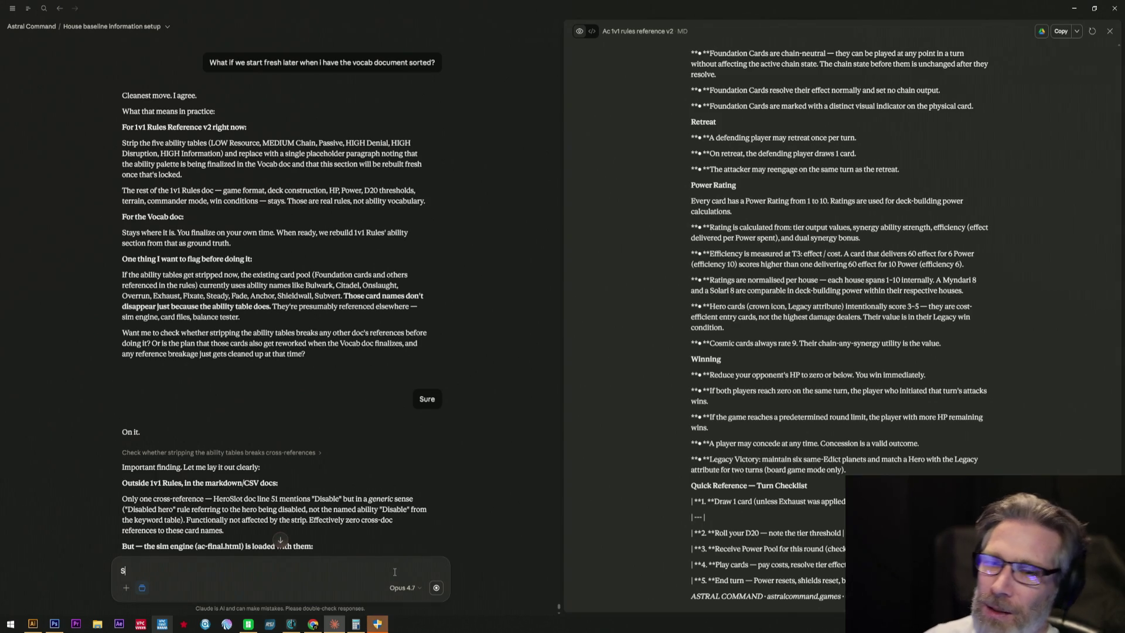
{"action": "scroll", "coordinate": [416, 263], "scroll_direction": "down", "scroll_amount": 5}
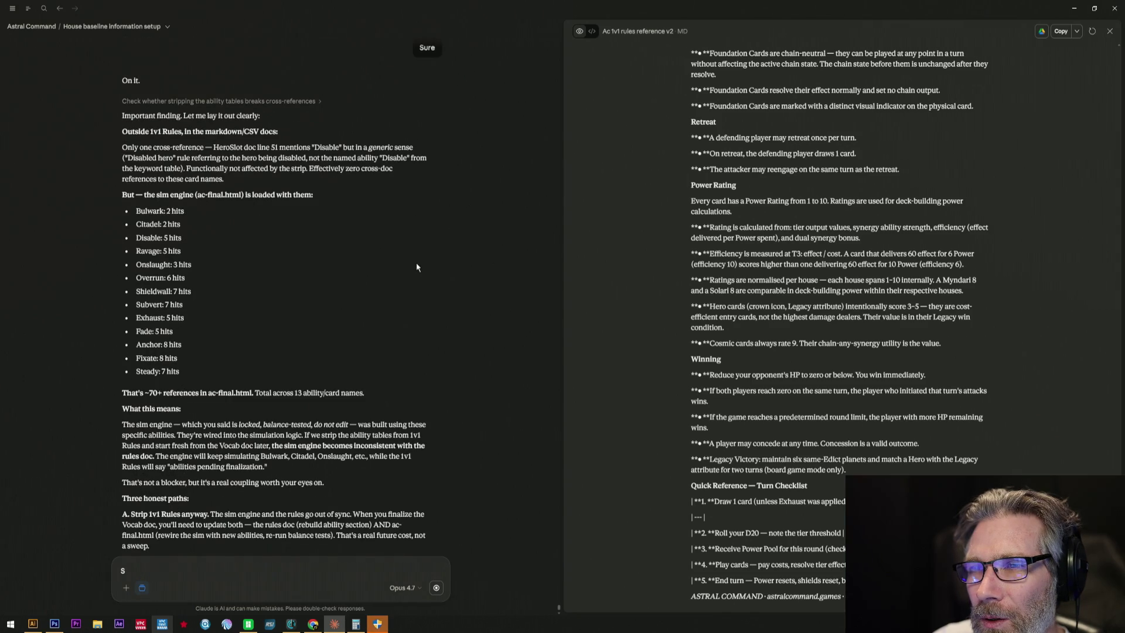
{"action": "scroll", "coordinate": [415, 267], "scroll_direction": "up", "scroll_amount": 1}
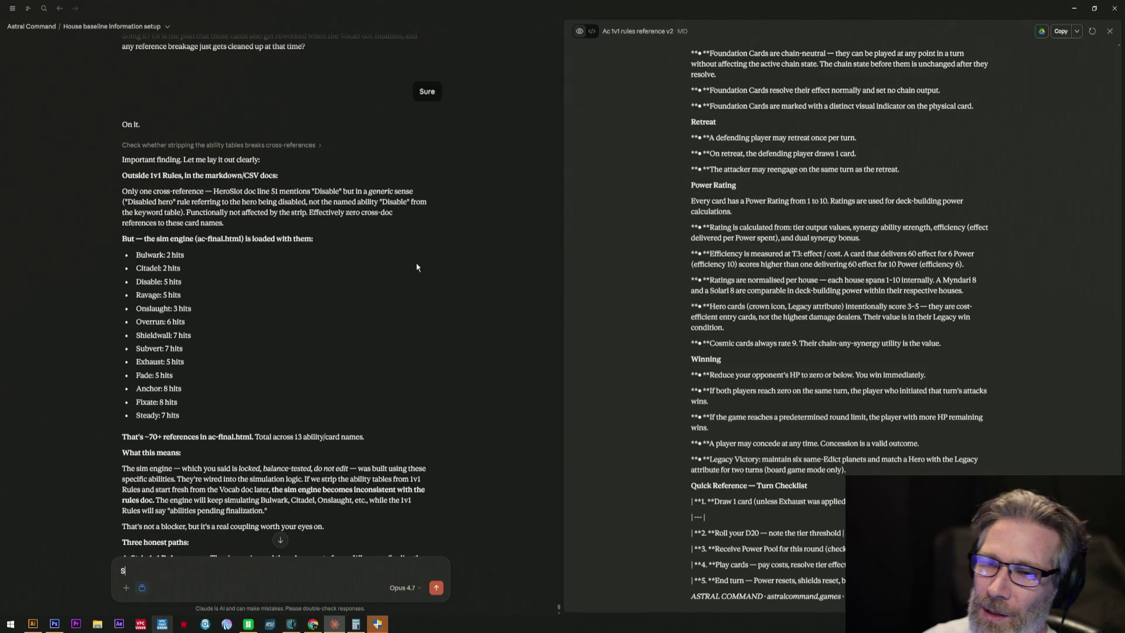
- Clear the stray letter and send the message "ac-final is dead"
{"action": "key", "text": "BackSpace"}
{"action": "type", "text": "ac-final is dead"}
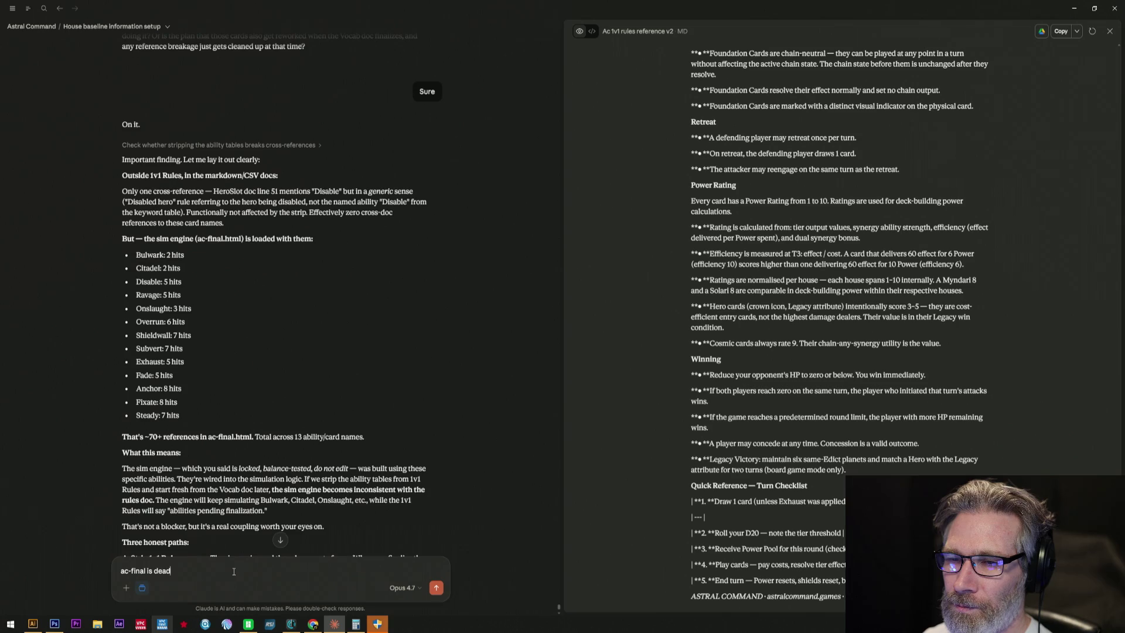
{"action": "key", "text": "Return"}
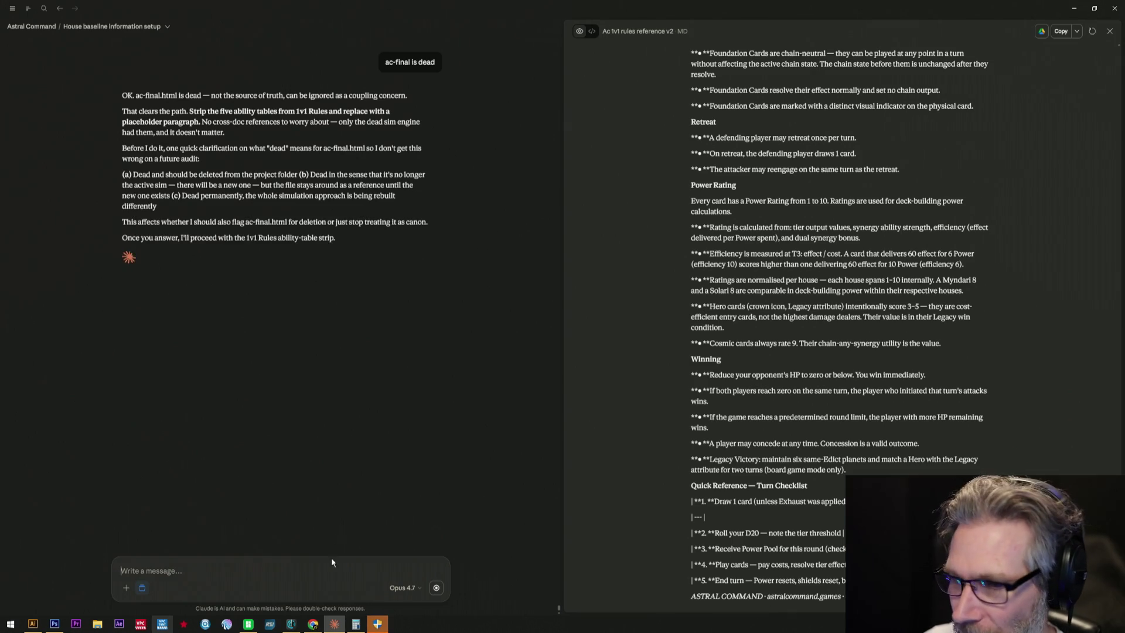
- Bring the Chrome browser window to the front from the taskbar
{"action": "left_click", "coordinate": [314, 624]}
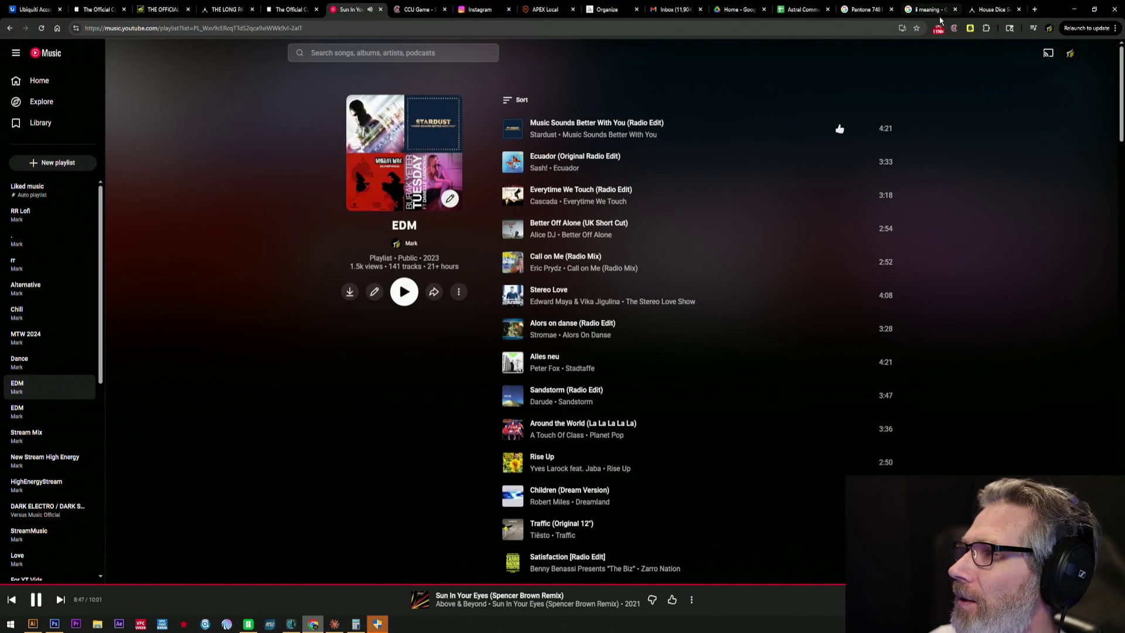
- Glance through the search and House Dice Set tabs, then minimize Chrome and Claude to show the desktop
{"action": "left_click", "coordinate": [967, 9]}
{"action": "left_click", "coordinate": [947, 9]}
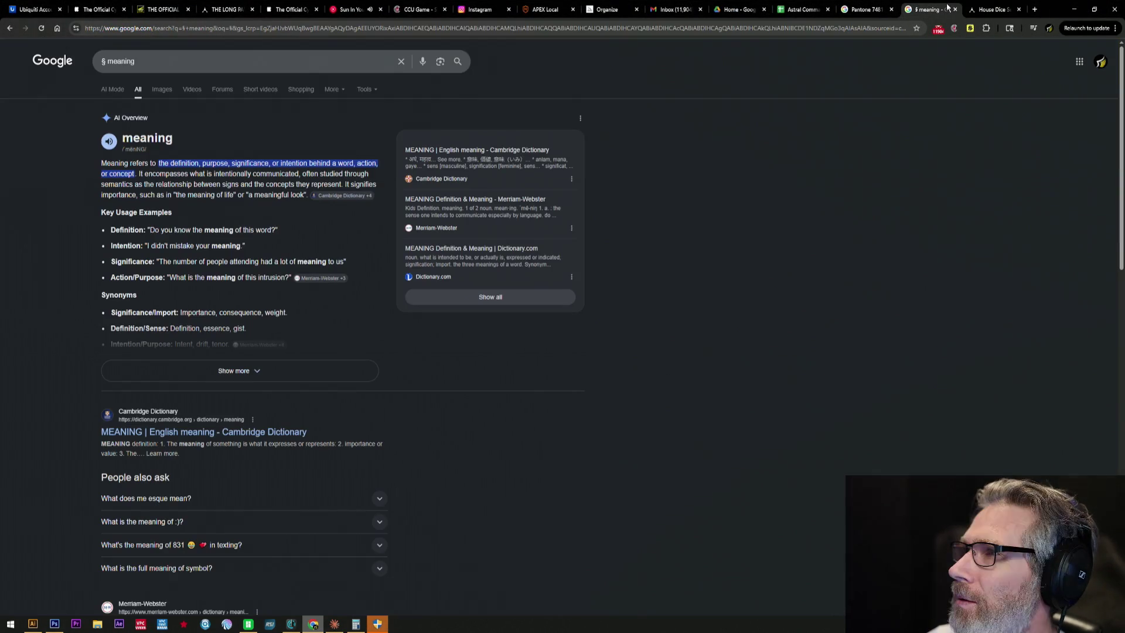
{"action": "left_click", "coordinate": [980, 9]}
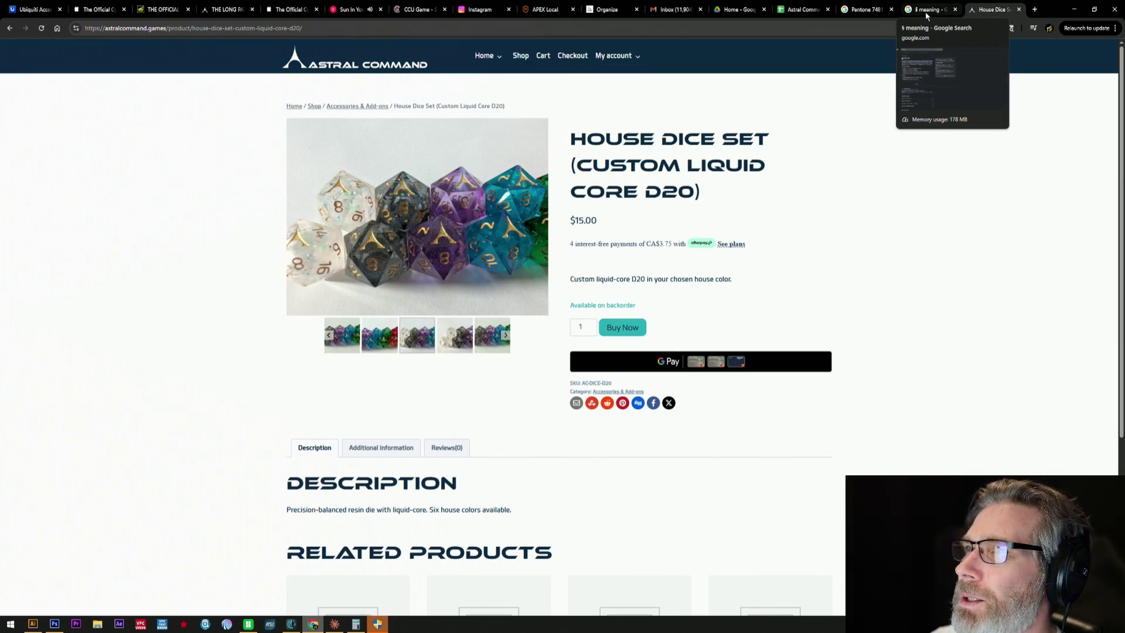
{"action": "left_click", "coordinate": [1073, 10]}
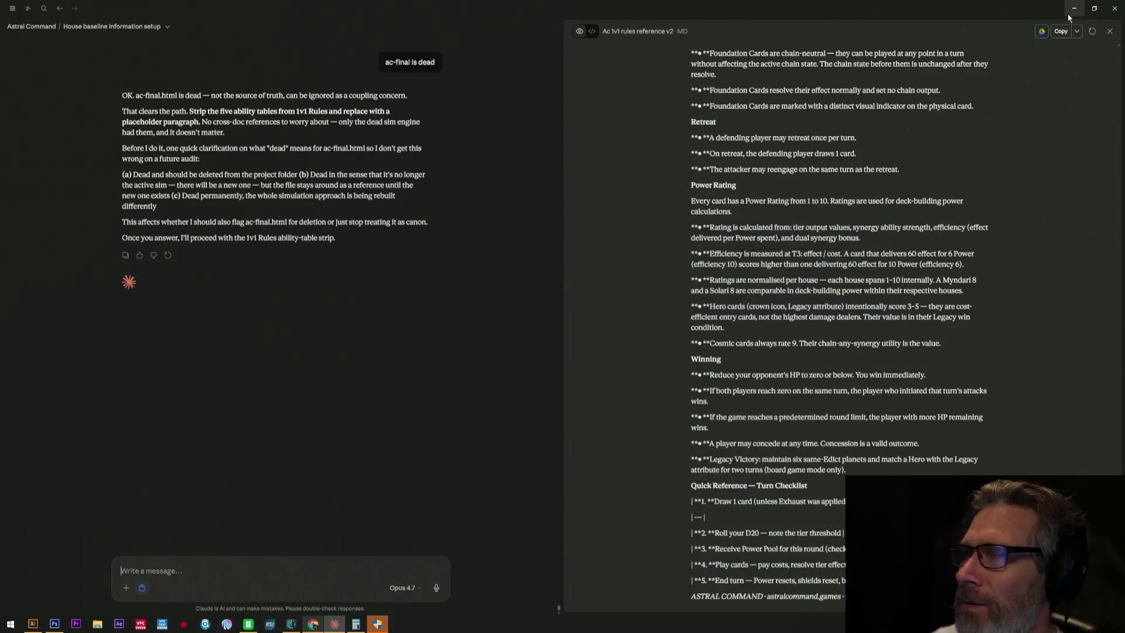
{"action": "left_click", "coordinate": [1073, 8]}
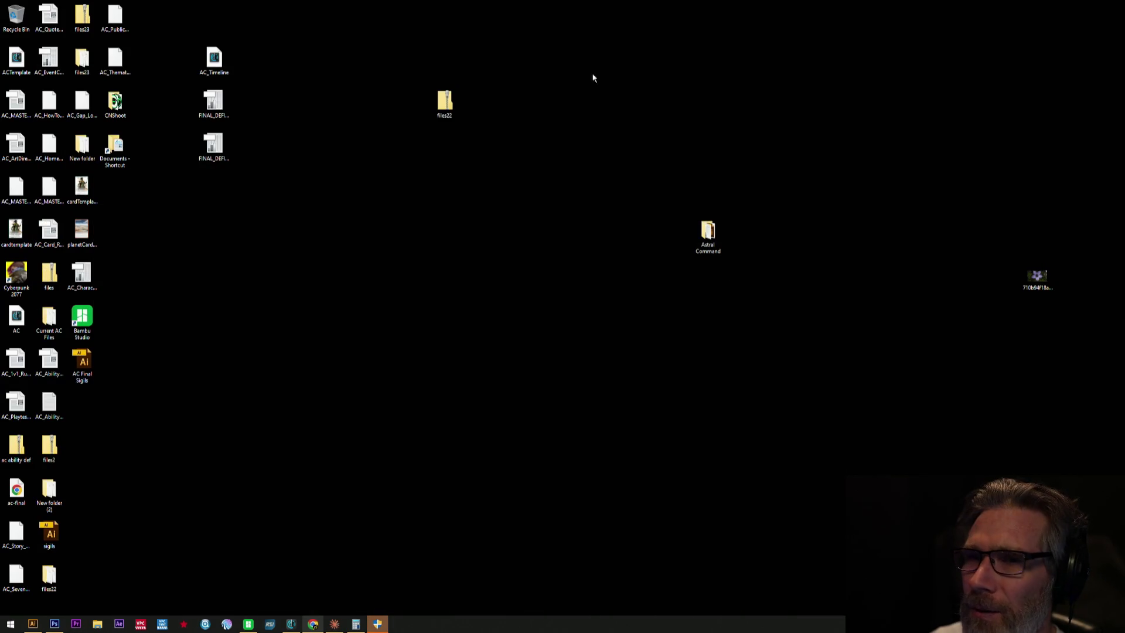
- Launch the ac-final shortcut so the Astral Command 1v1 Commander page opens in Chrome
{"action": "left_click", "coordinate": [86, 373]}
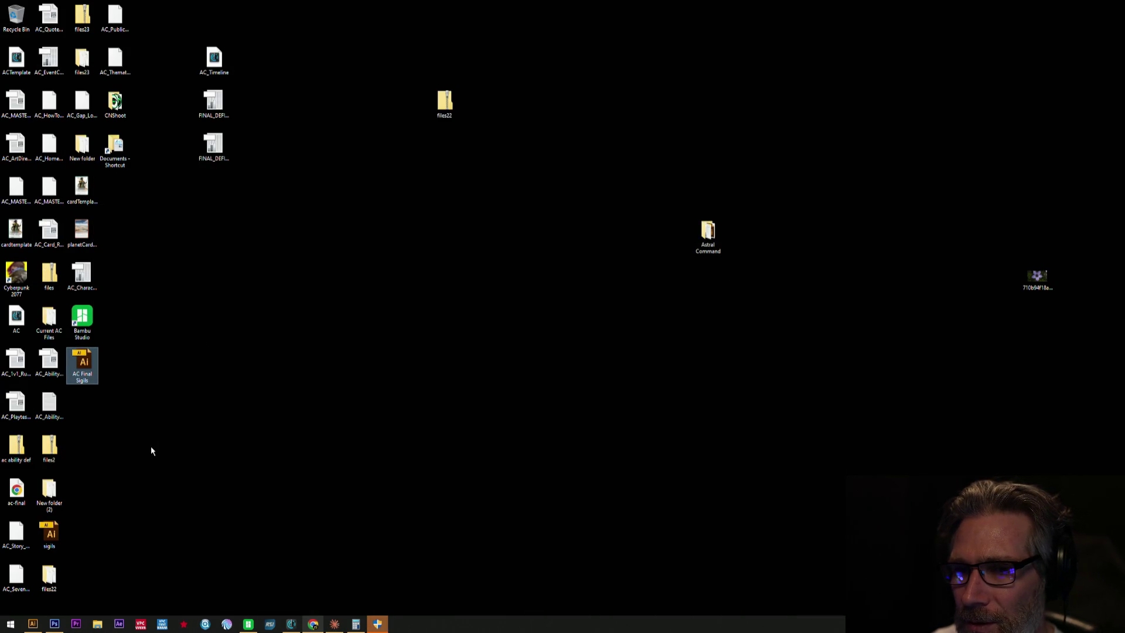
{"action": "double_click", "coordinate": [17, 491]}
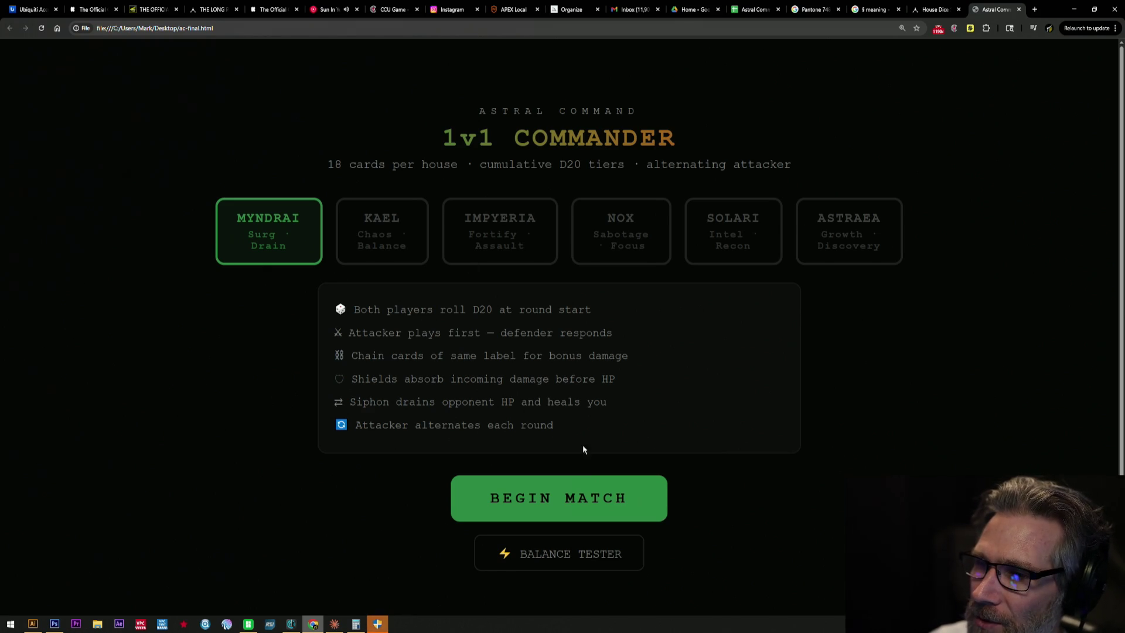
- In the Balance Tester, set 1000 games per matchup and run all 15 matchups
{"action": "left_click", "coordinate": [524, 563]}
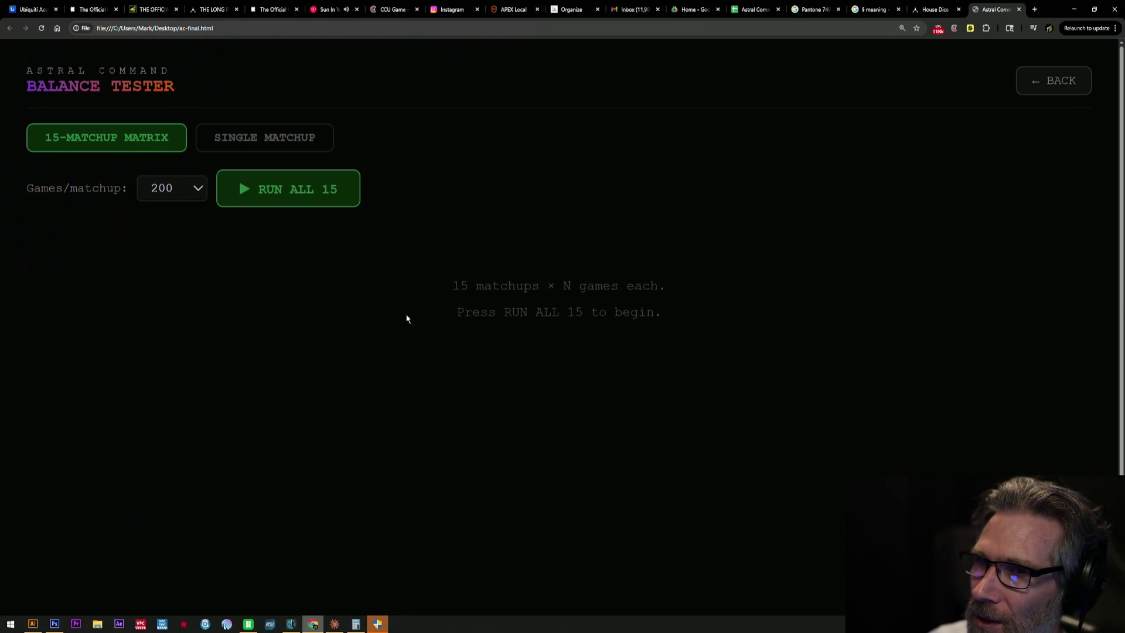
{"action": "left_click", "coordinate": [193, 192]}
{"action": "left_click", "coordinate": [175, 262]}
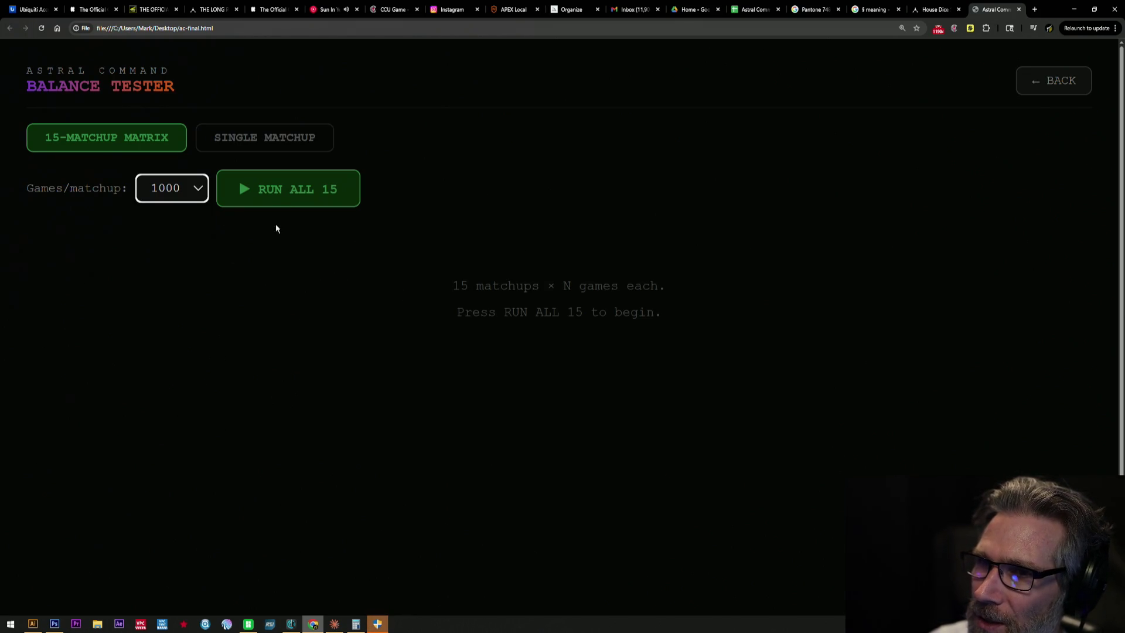
{"action": "left_click", "coordinate": [287, 204]}
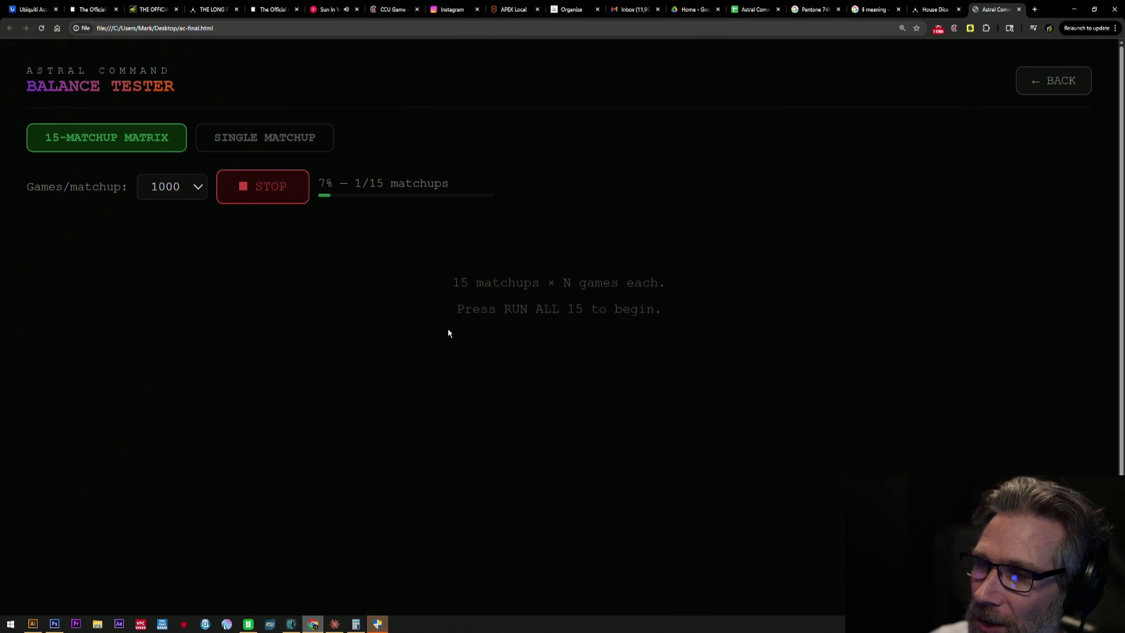